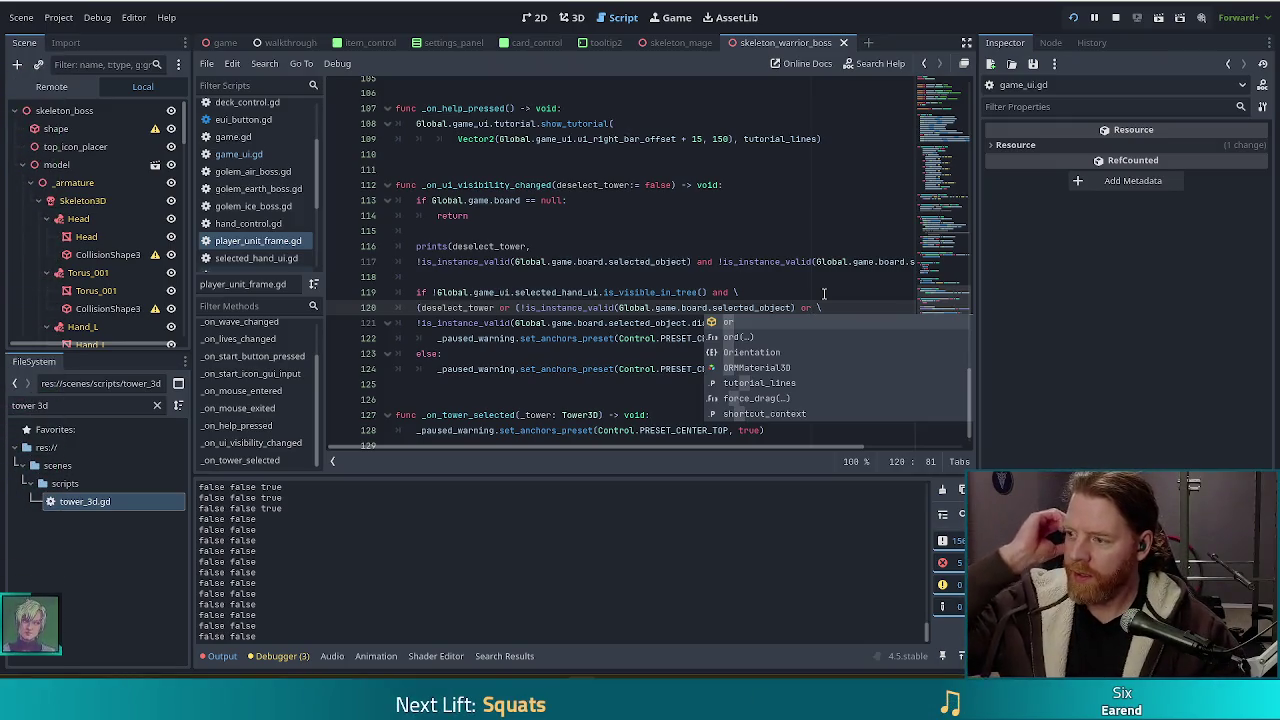
Dismiss autocomplete, place the caret in the line 119 hand visibility condition, and return to the paused game
left_click(597, 308)
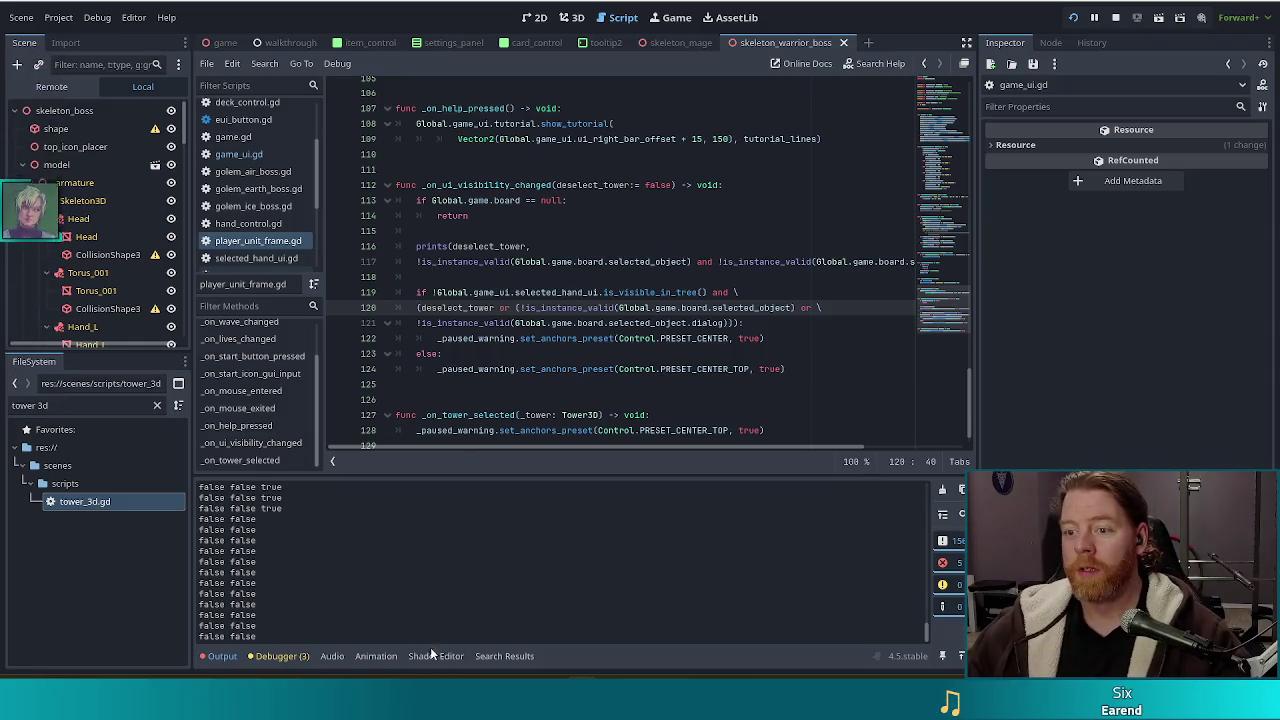
left_click(553, 292)
key("alt+Tab")
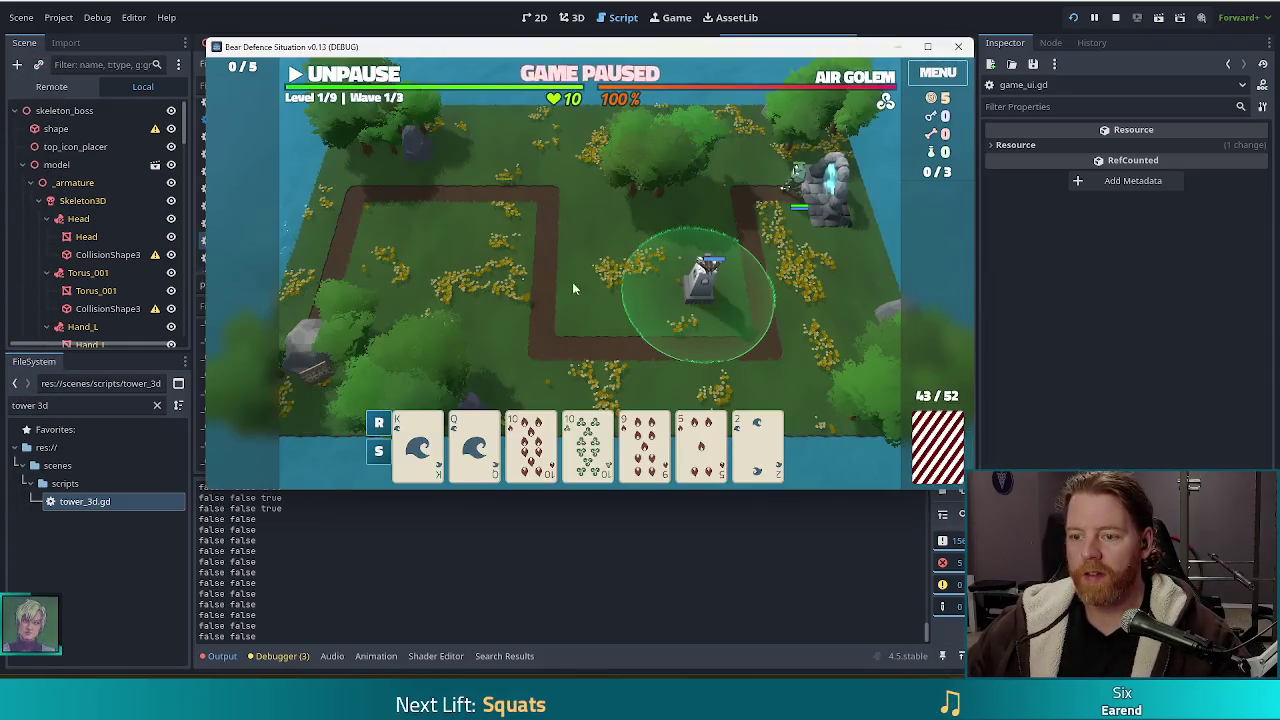
Toggle the 9 of Fire card and open and close the Ballista Tower info panel to watch the GAME PAUSED warning
left_click(638, 450)
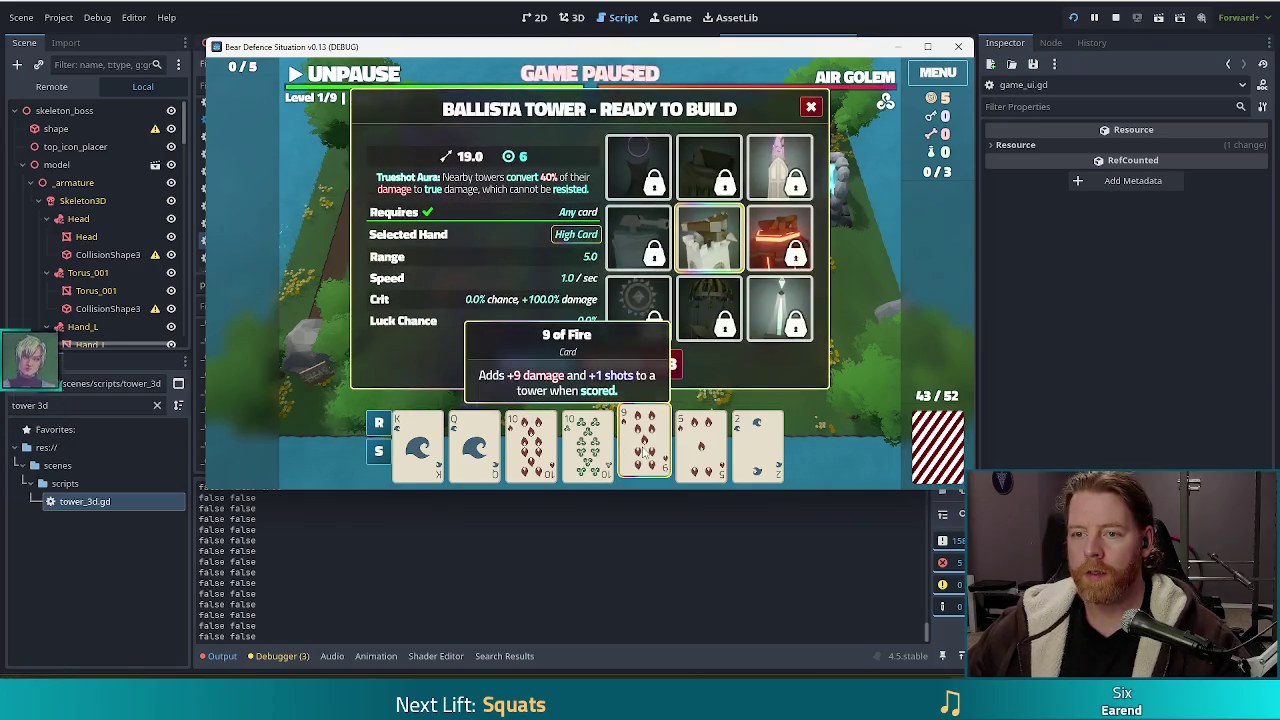
left_click(639, 452)
left_click(640, 454)
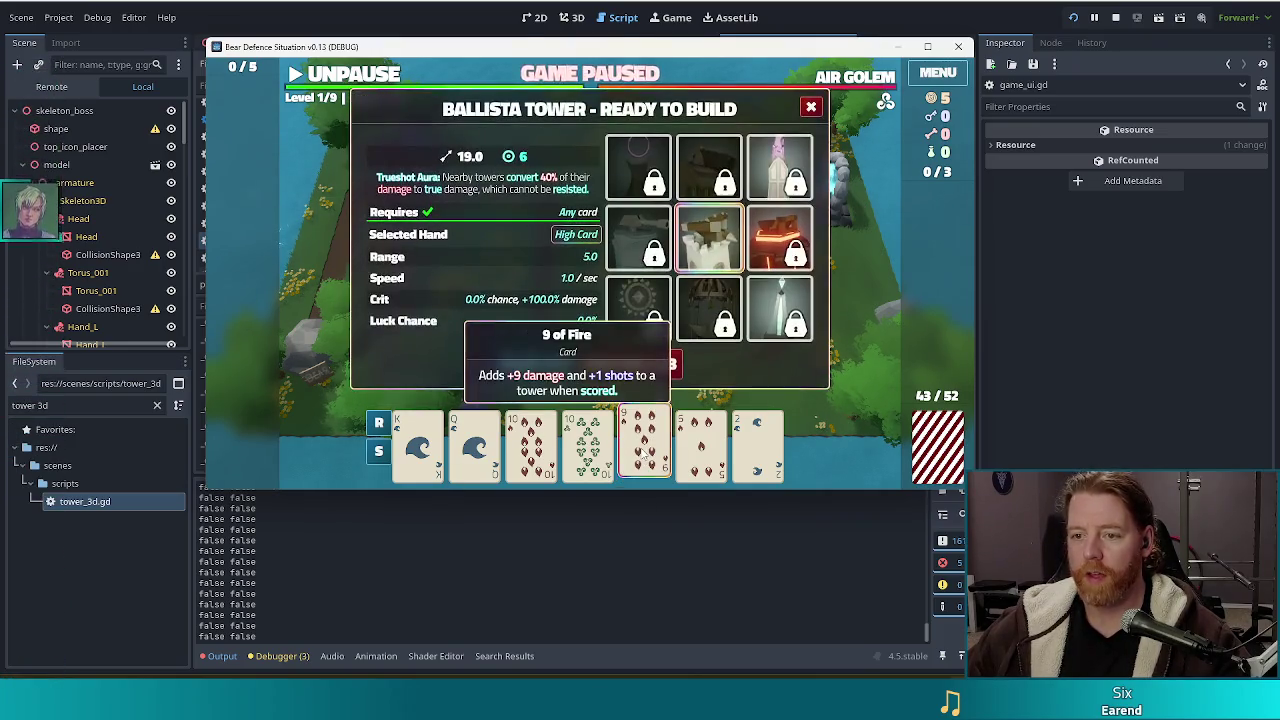
left_click(641, 455)
left_click(694, 272)
left_click(738, 170)
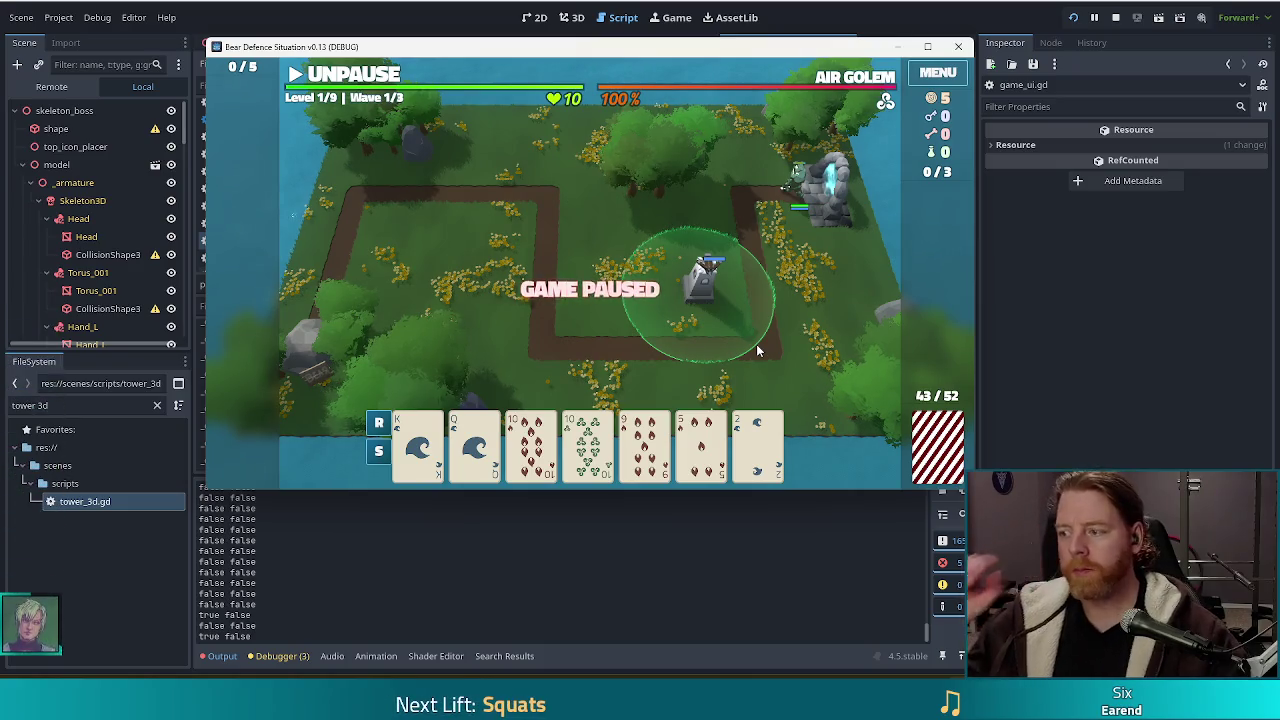
Reselect the 9 of Fire card, close the Ballista Tower build dialog, then close the paused game window
left_click(655, 450)
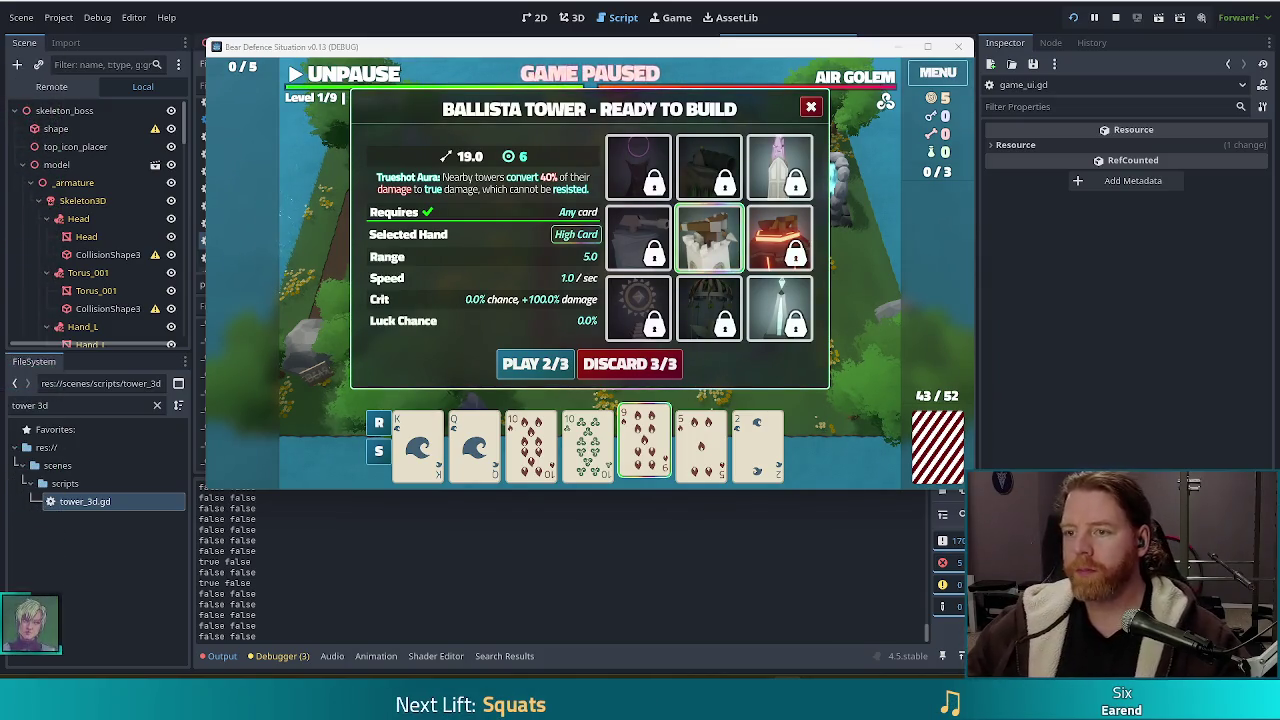
left_click(811, 106)
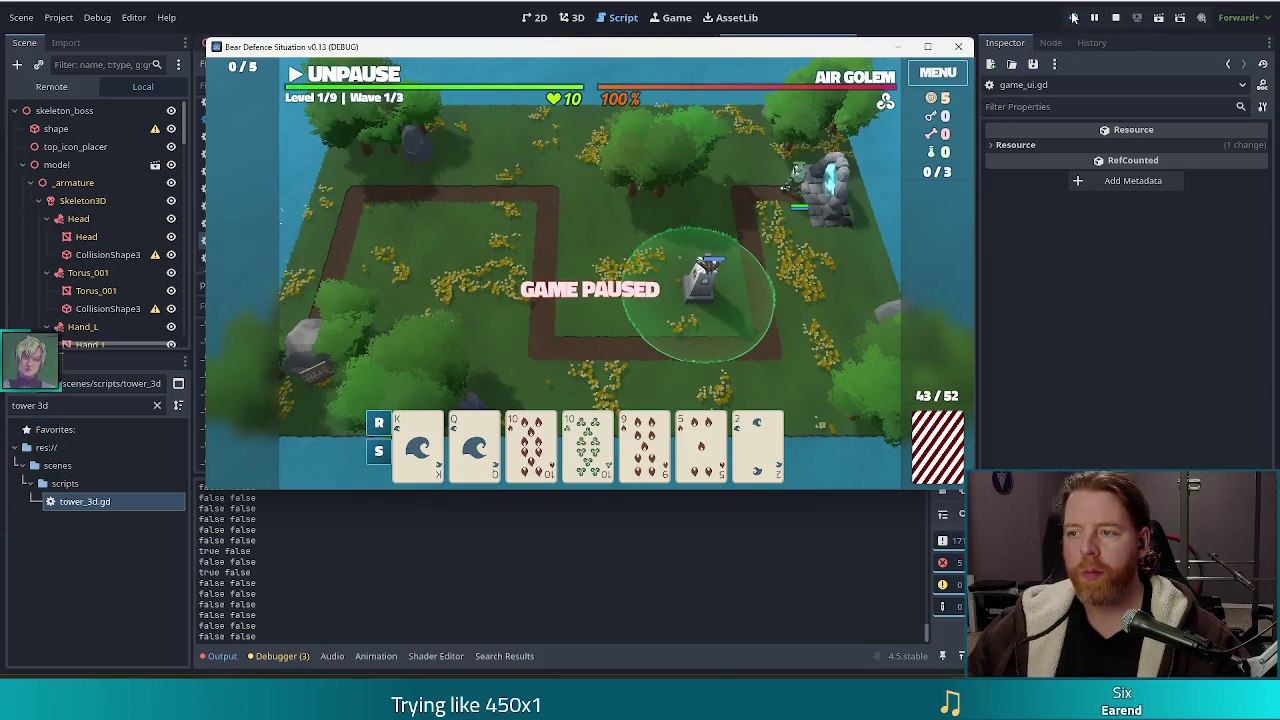
left_click(958, 46)
Delete the prints debug lines 116–118 from player_unit_frame.gd and relaunch the game with F5
left_click(753, 261)
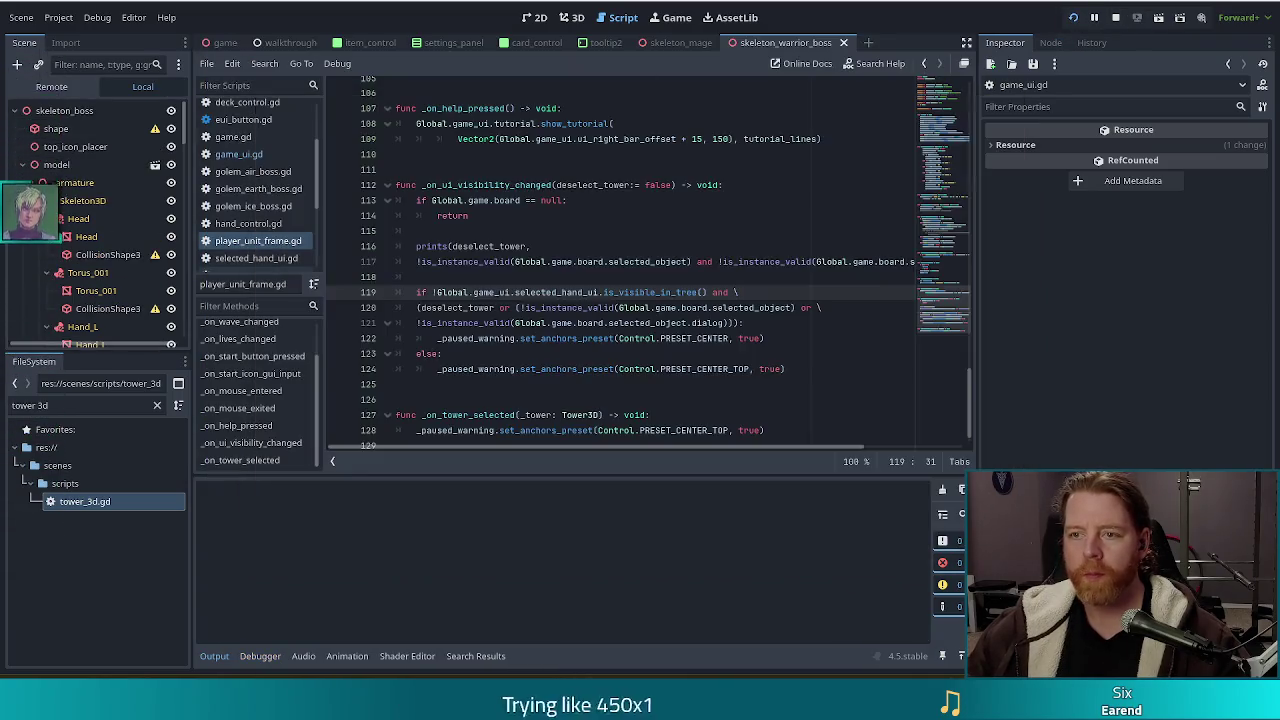
mouse_move(503, 281)
left_mouse_down()
mouse_move(482, 250)
mouse_move(487, 231)
left_mouse_up()
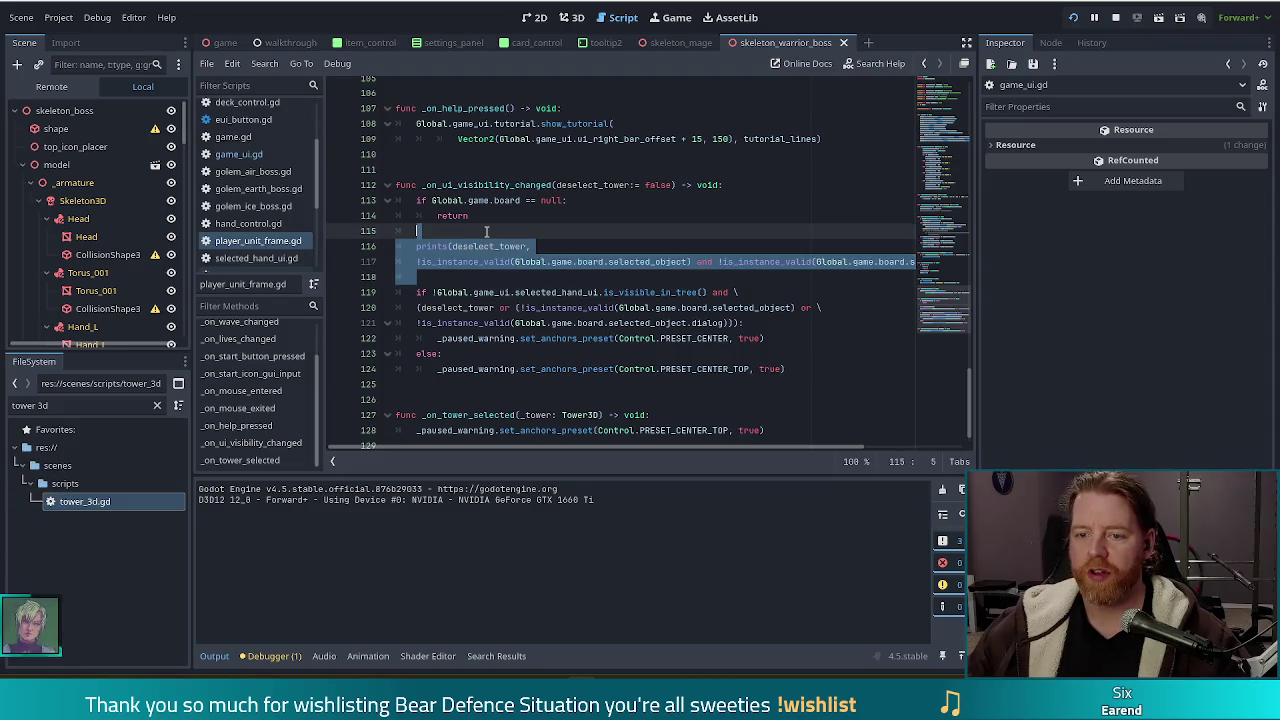
key("Delete")
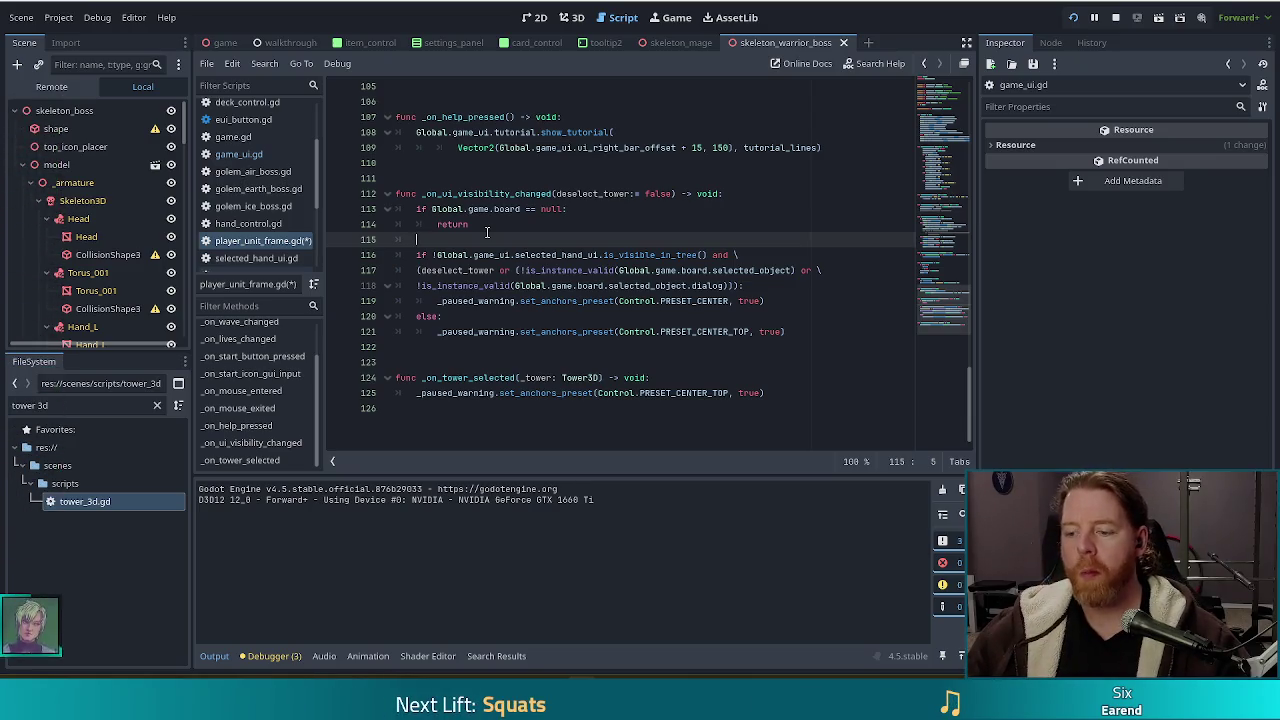
key("F5")
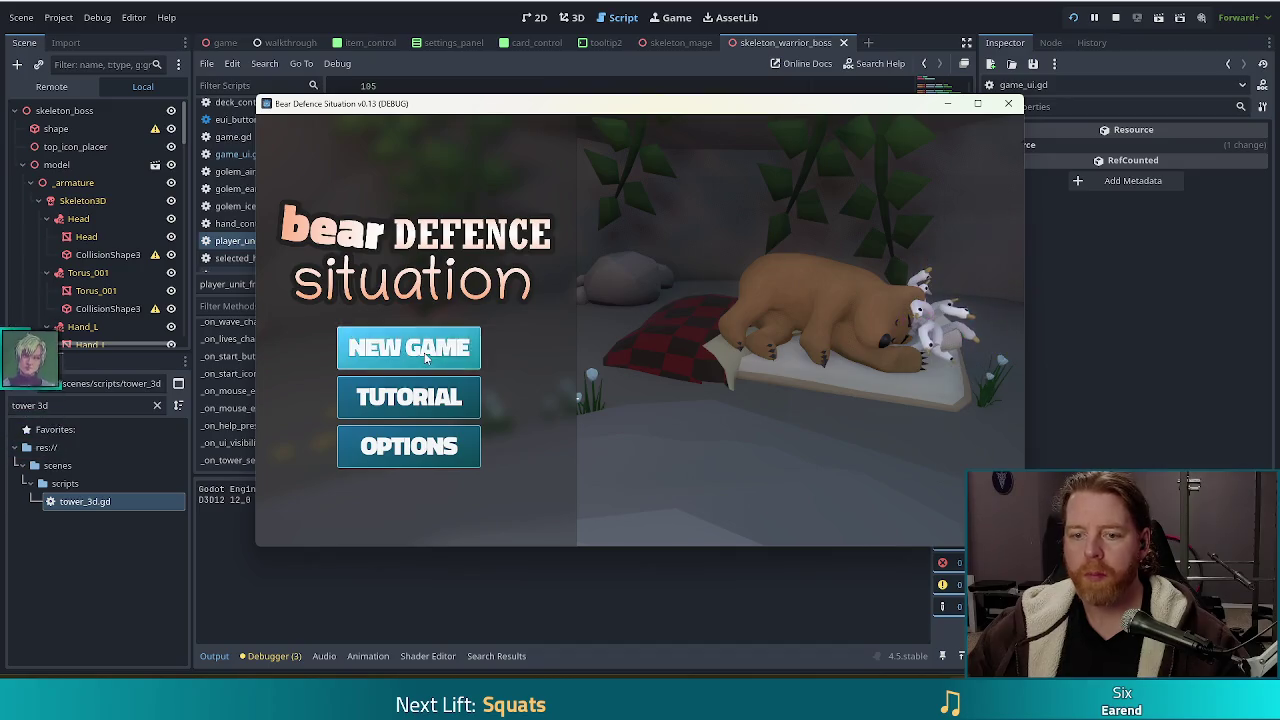
Start a new game, run set_enemy golem_ice in the console, and pick a card to trigger the Nil 'dialog' error
left_click(437, 336)
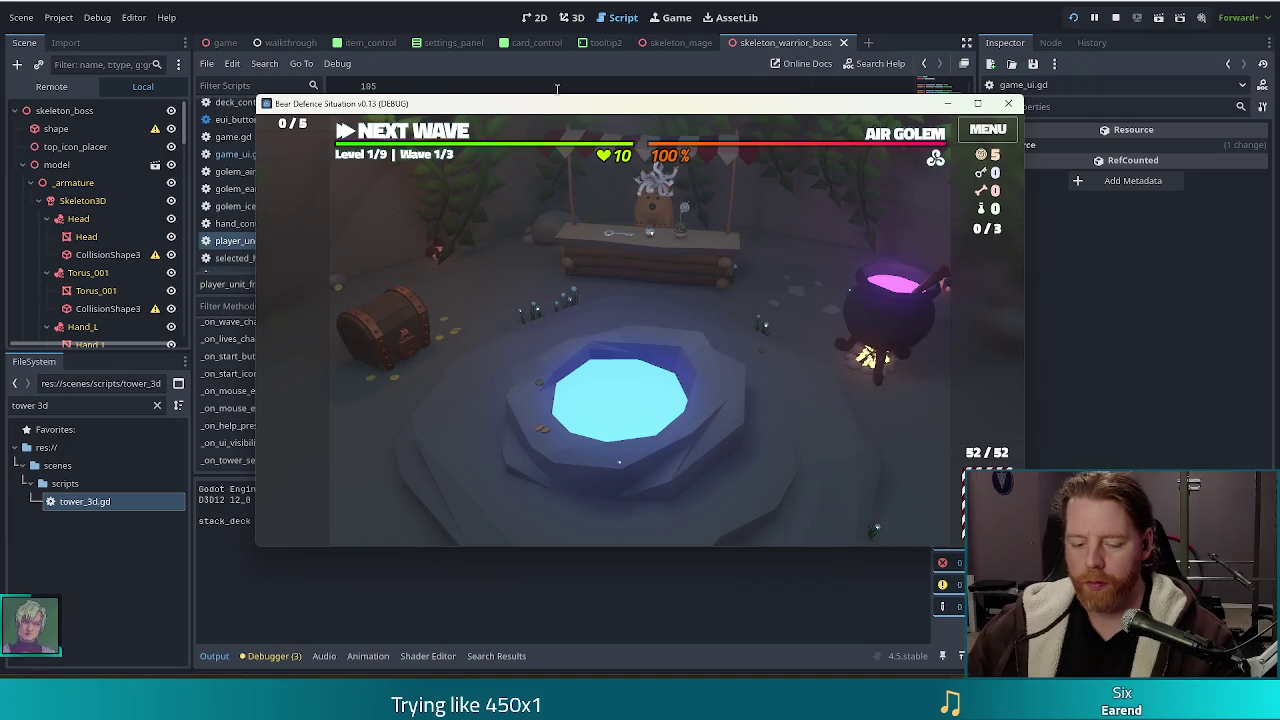
key("grave")
type("set_ene")
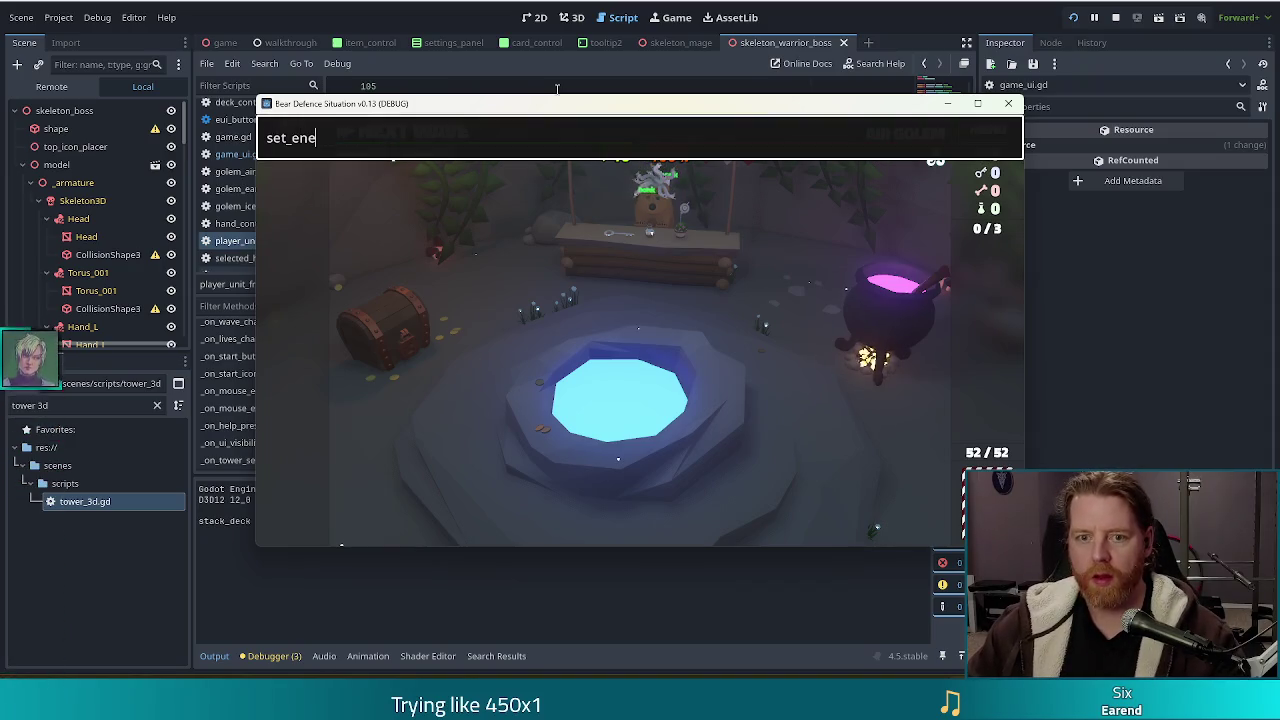
type("my golem")
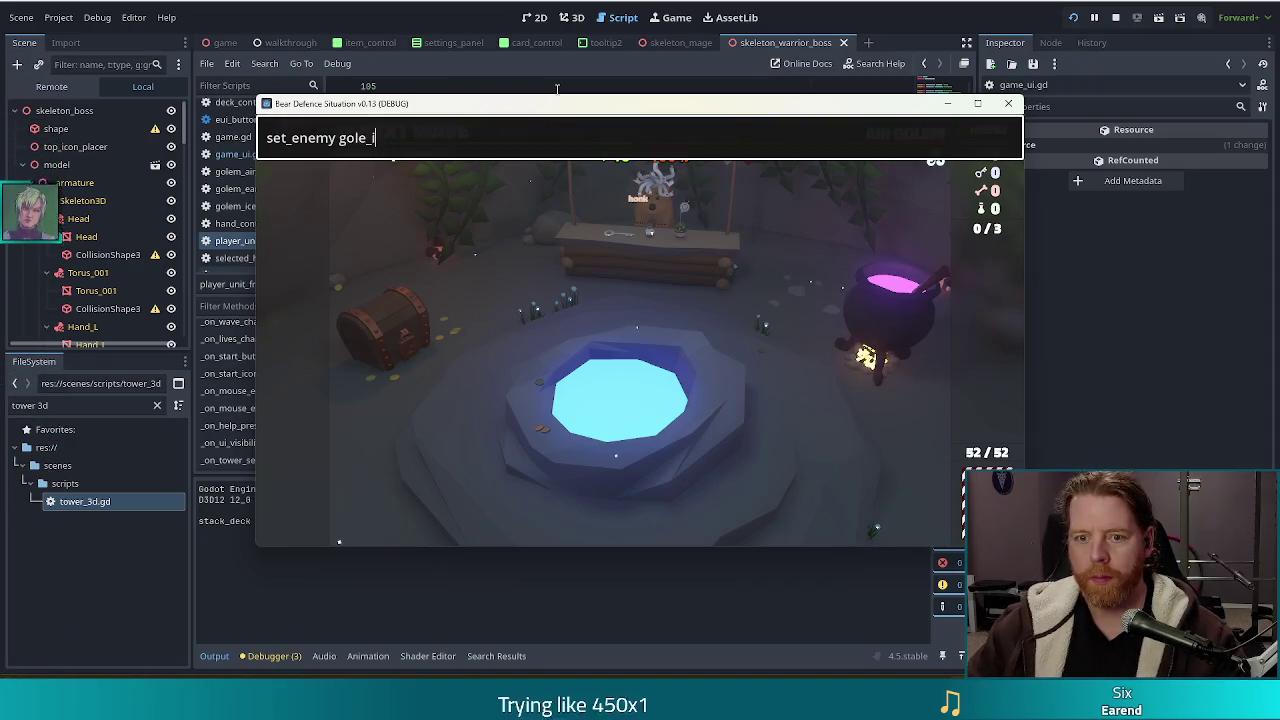
type("_ice")
key("BackSpace")
key("BackSpace")
key("BackSpace")
type("ice")
key("Return")
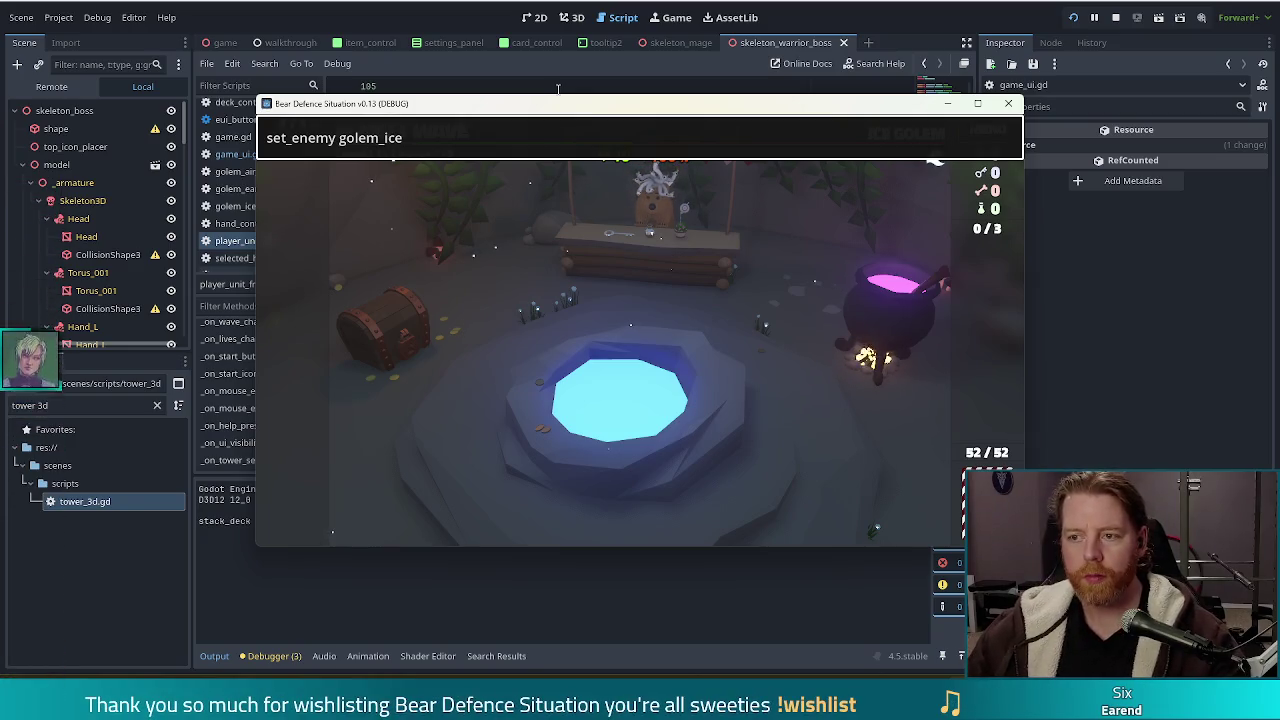
key("Escape")
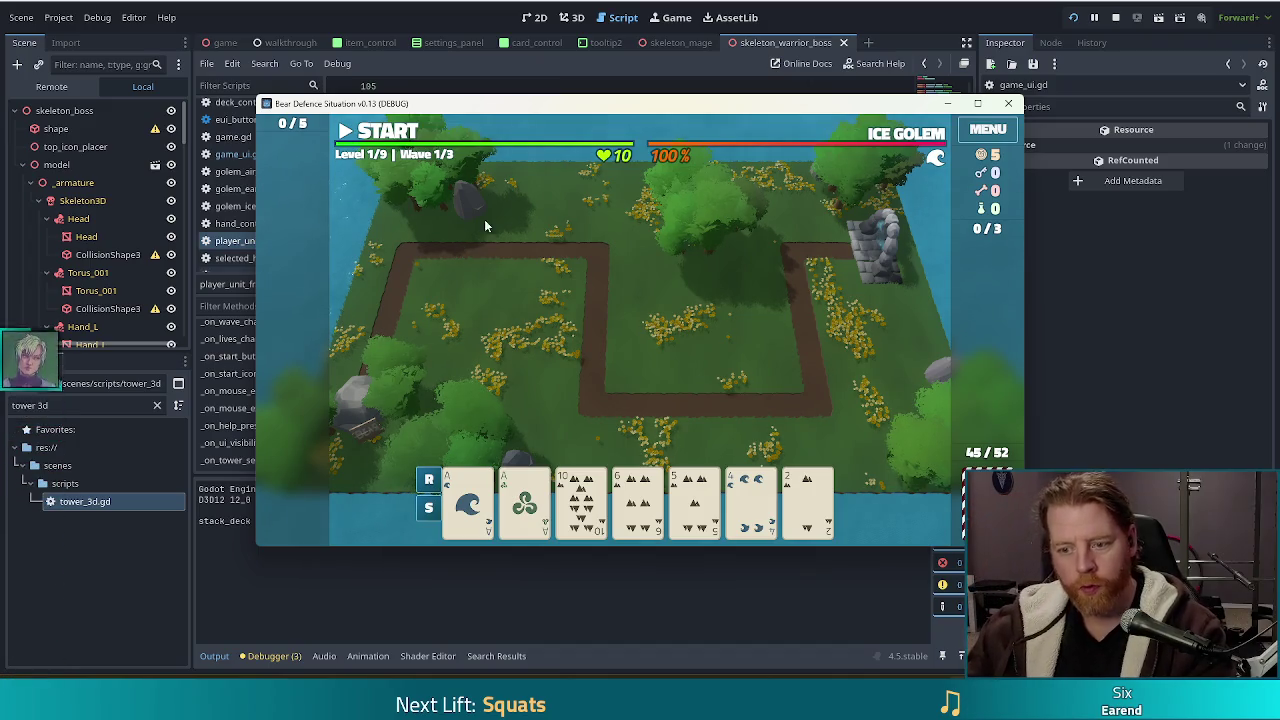
left_click(688, 503)
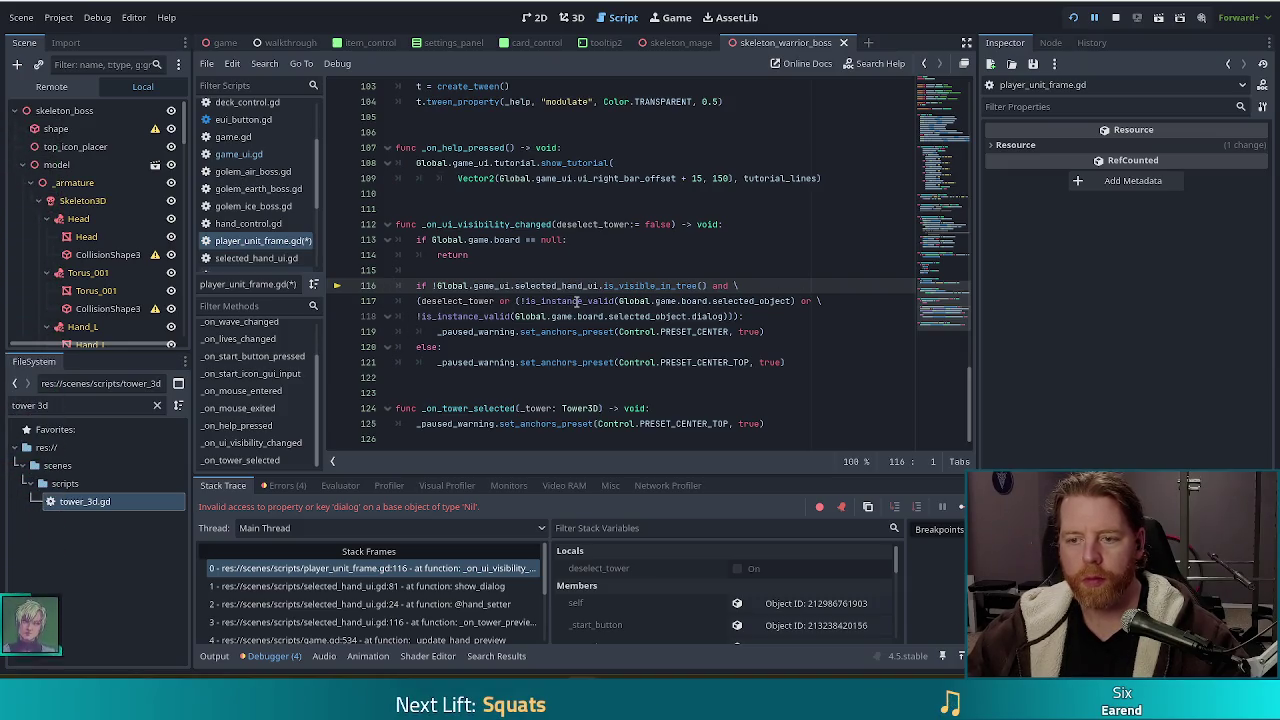
Select and copy the is_instance_valid(Global.game.board.selected_object) expression on line 117
left_click(690, 301)
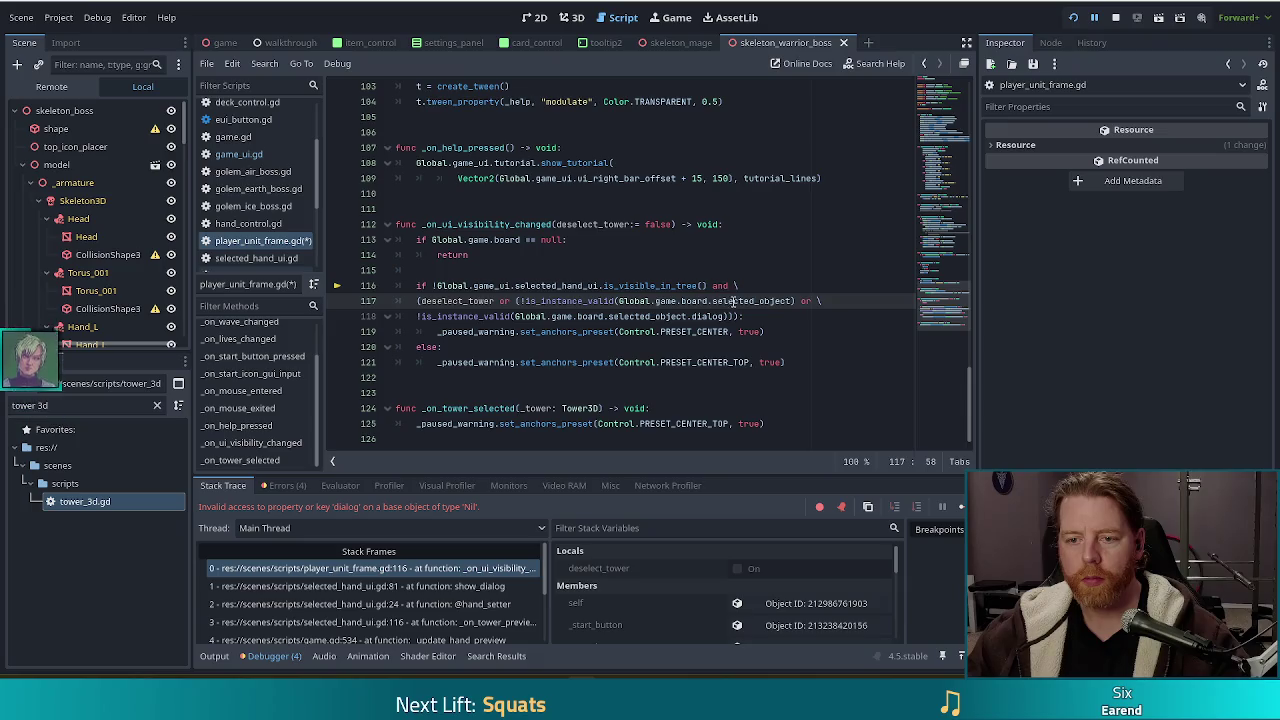
left_click_drag(597, 301, 790, 301)
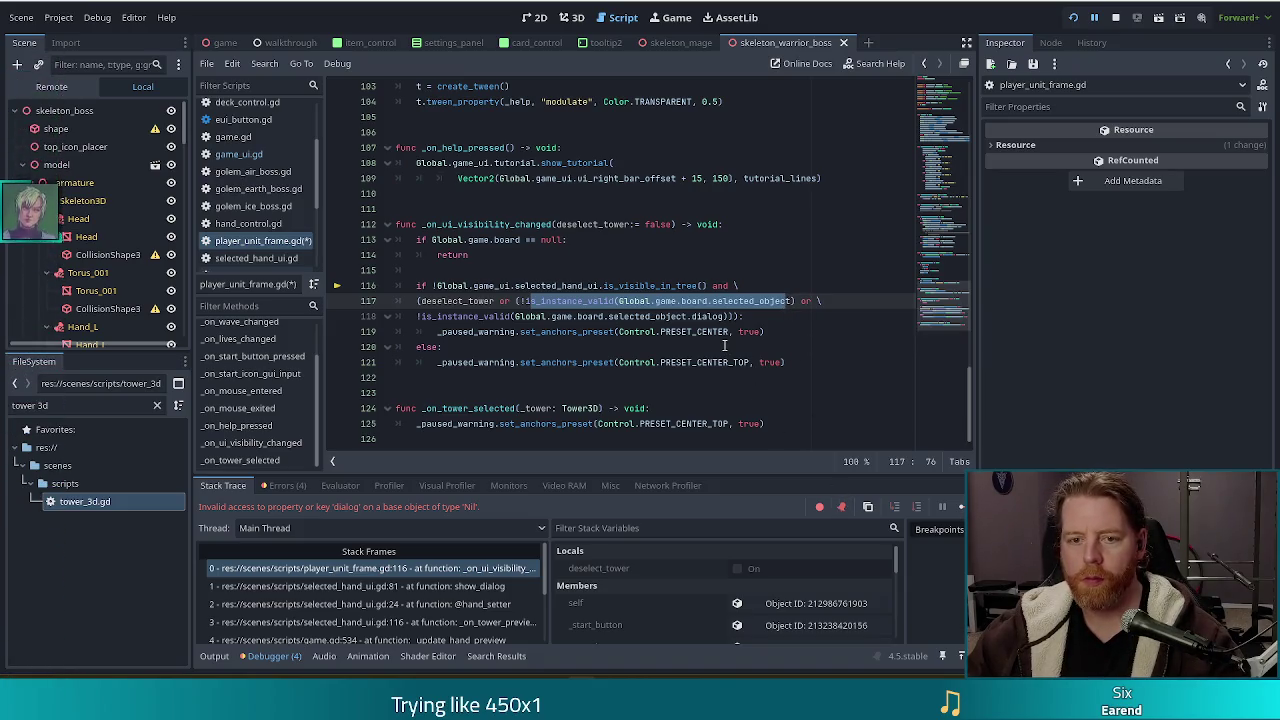
key("F12")
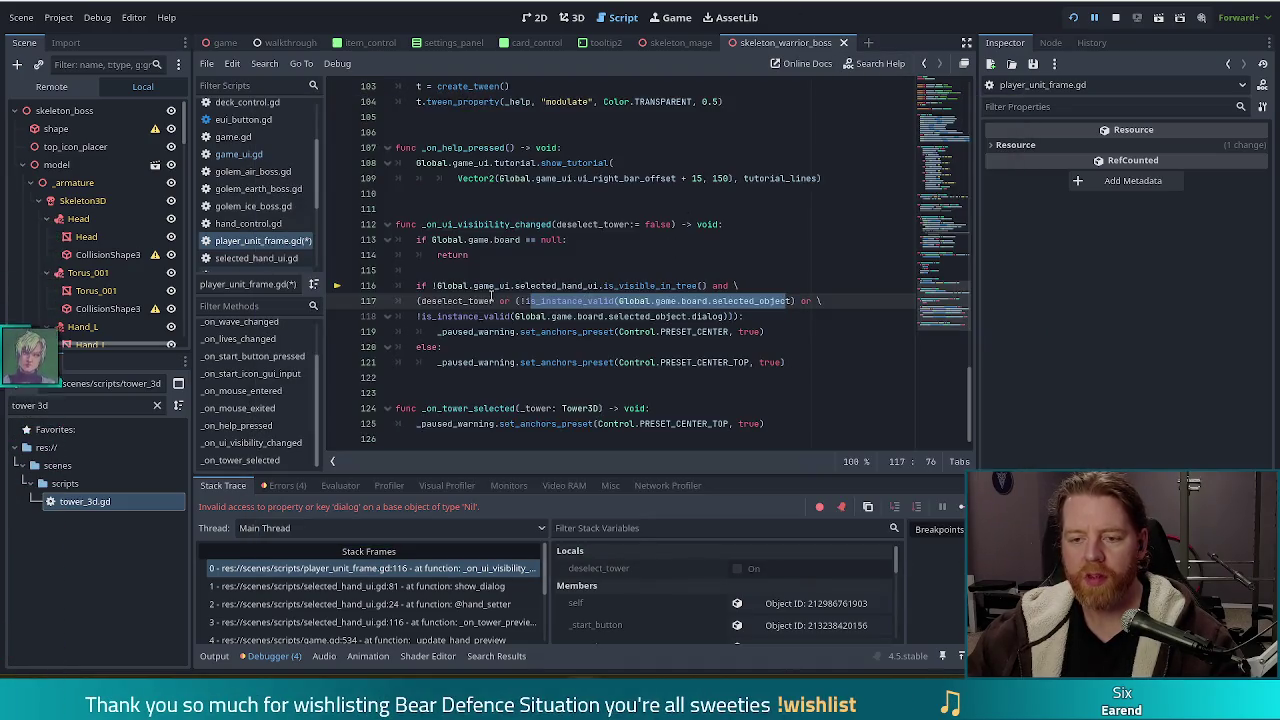
left_click(523, 301)
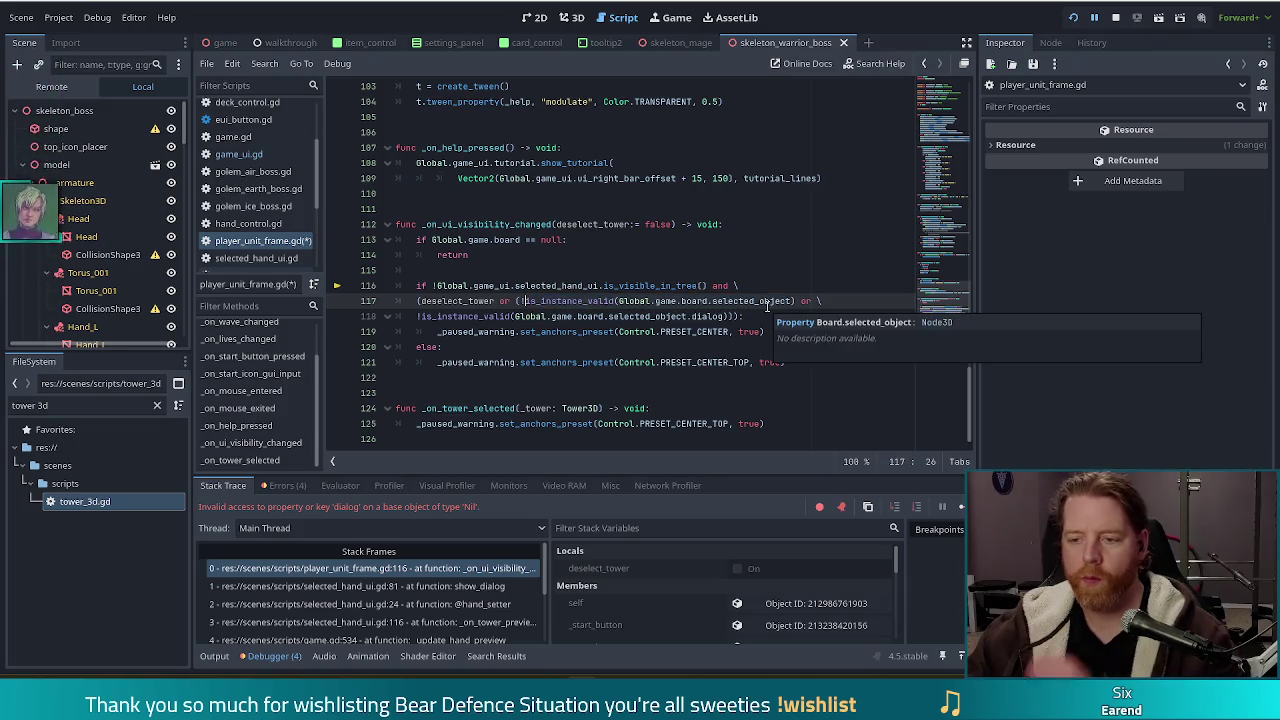
left_click_drag(521, 301, 796, 300)
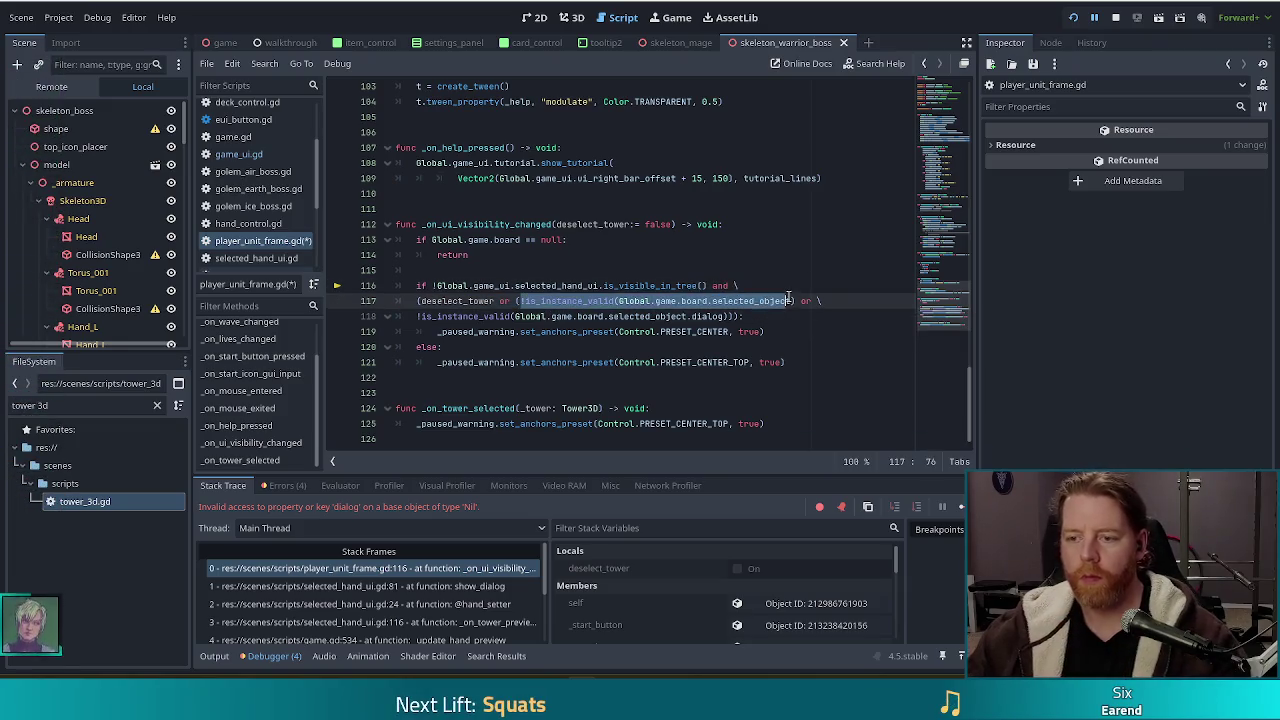
Insert print(!is_instance_valid(Global.game.board.selected_object)) on line 116, then stop and rerun the game
left_click(477, 268)
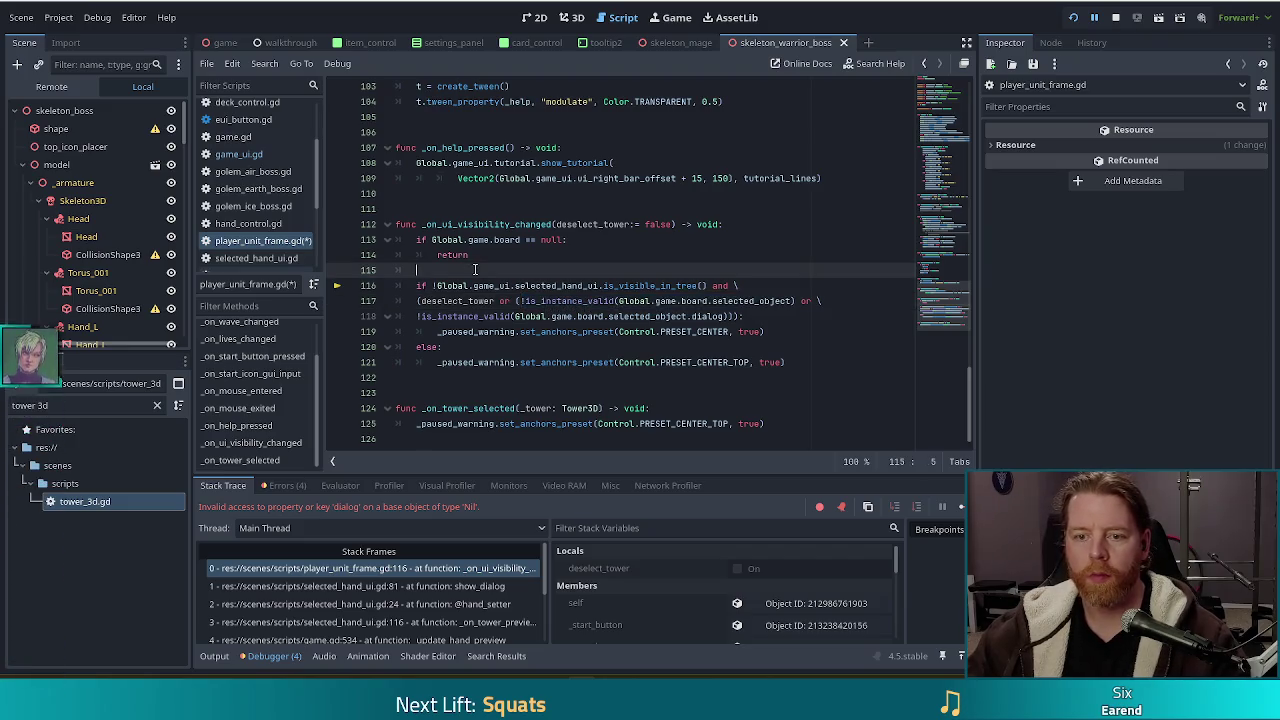
key("Return")
type("(!")
key("ctrl+v")
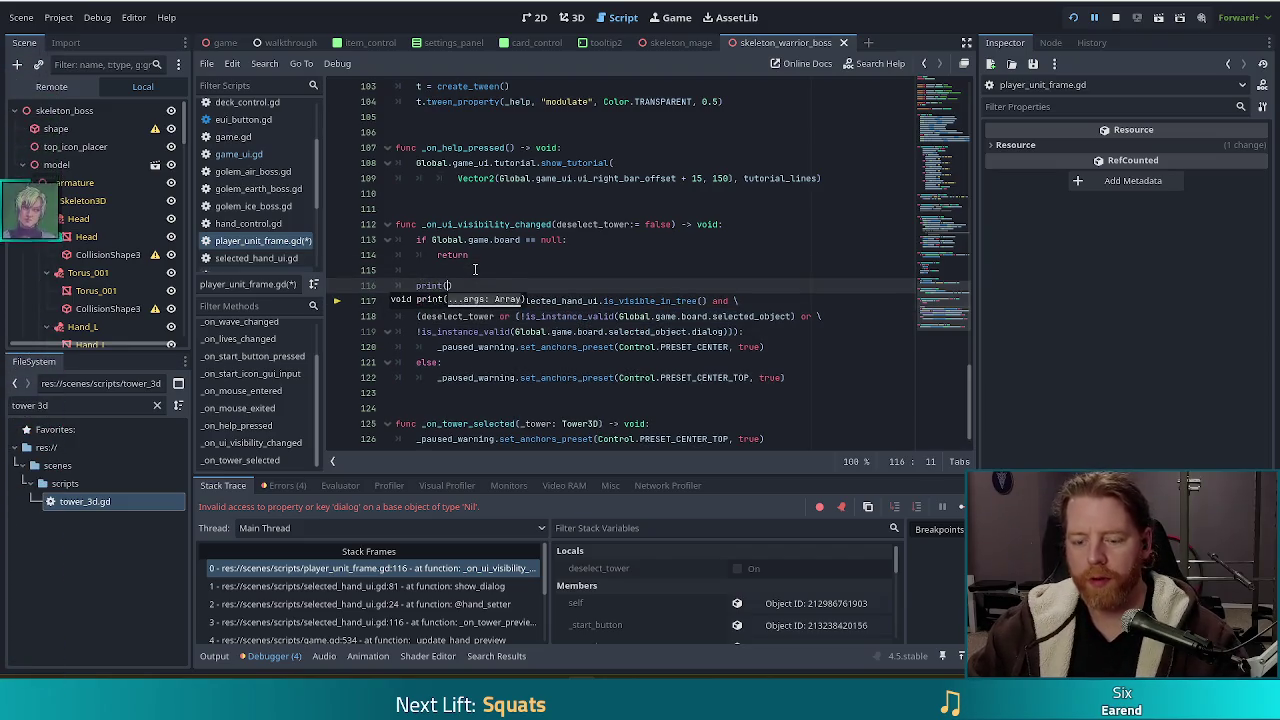
type(")")
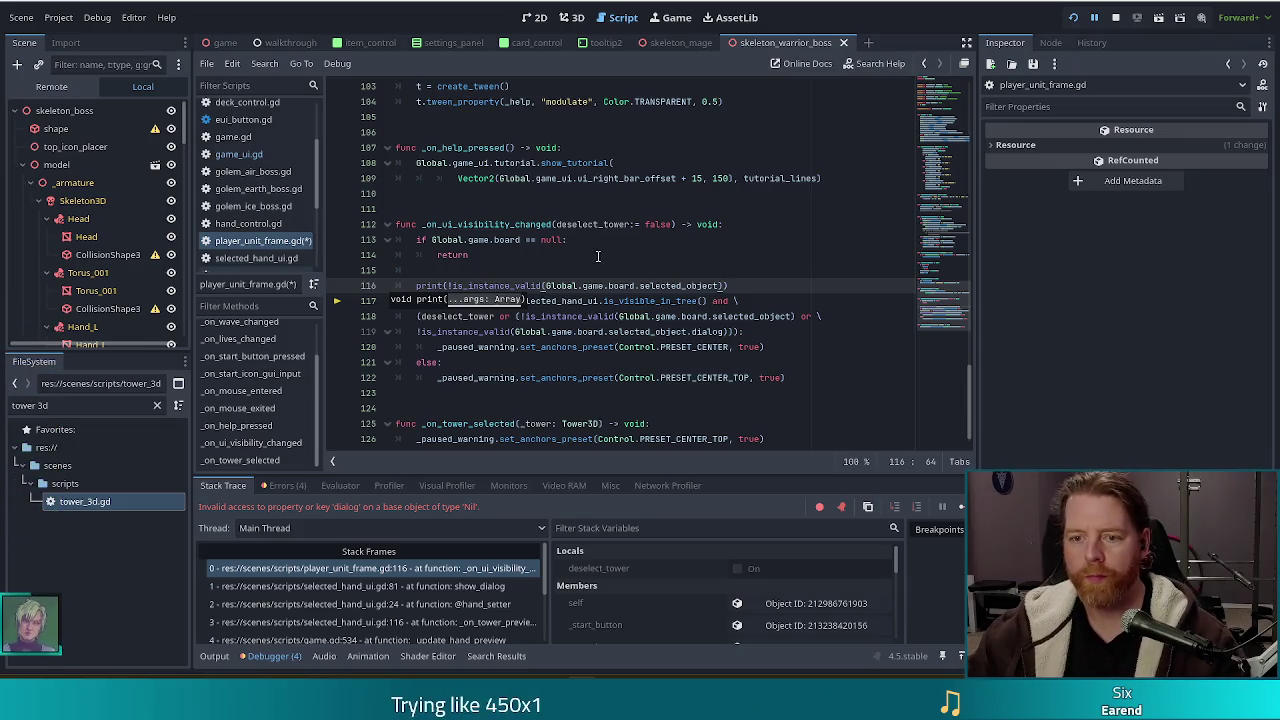
type(")")
left_click(547, 285)
left_click_drag(413, 285, 739, 285)
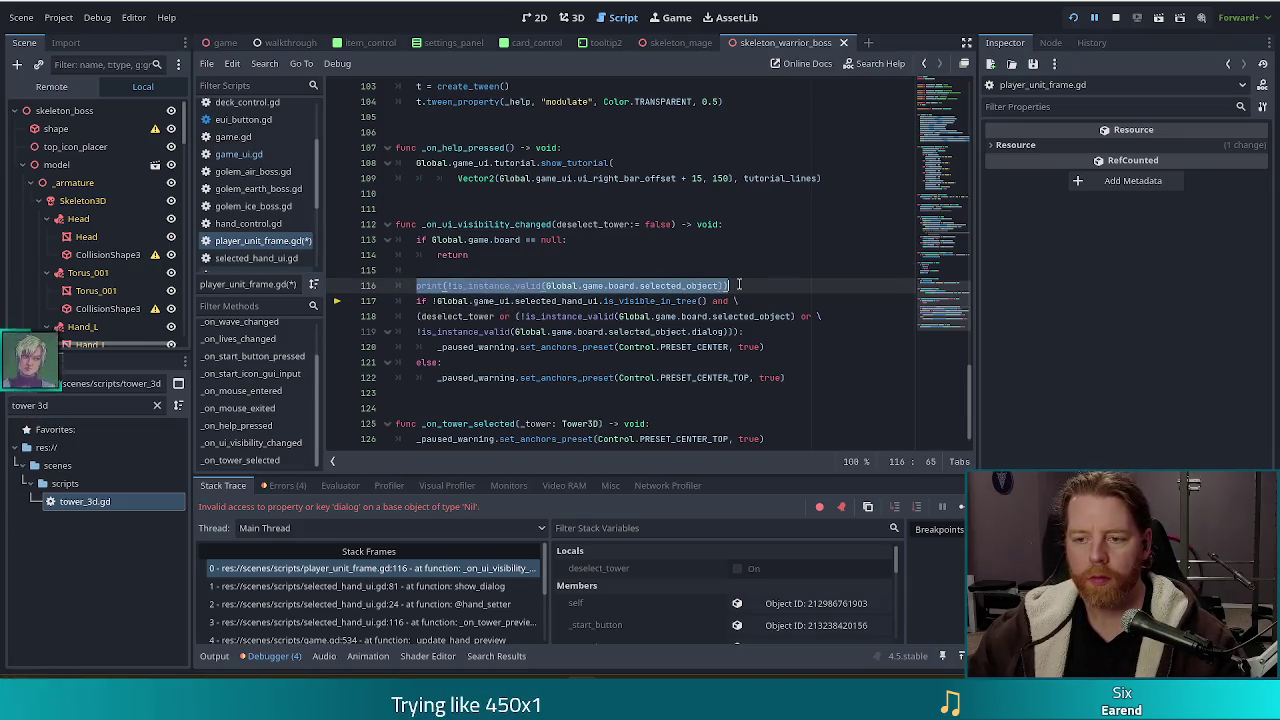
left_click(733, 285)
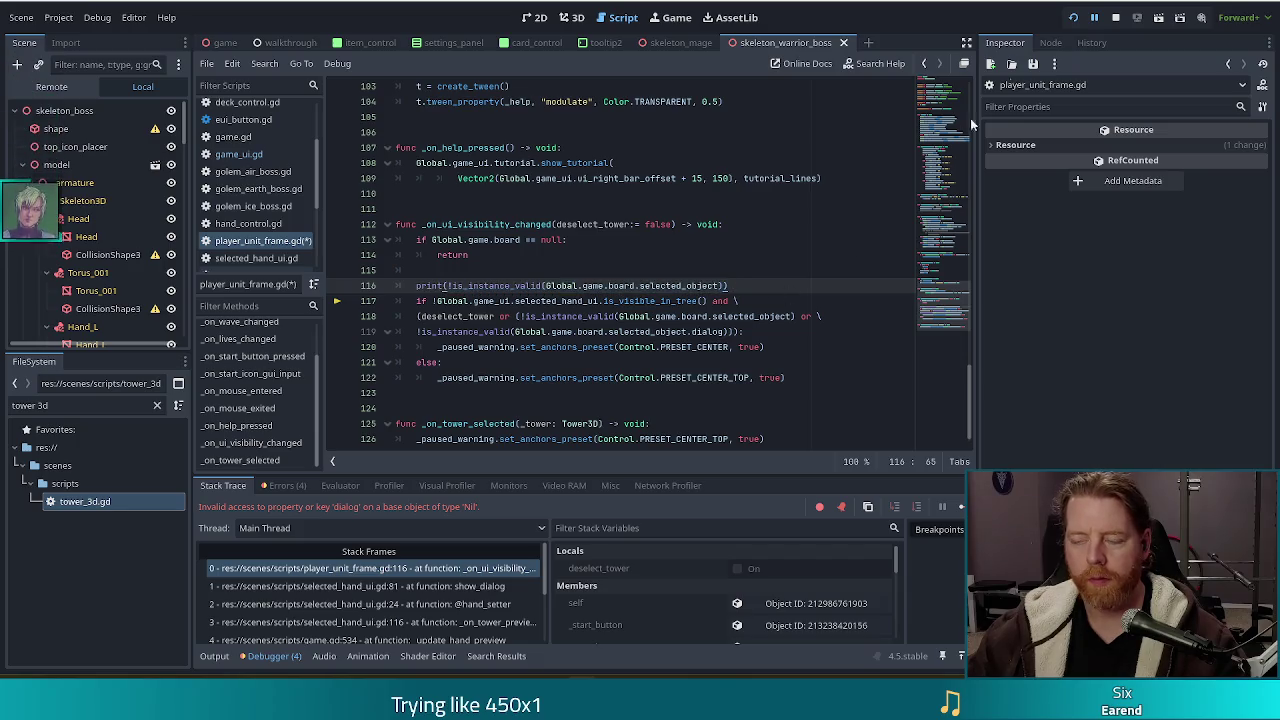
key("F8")
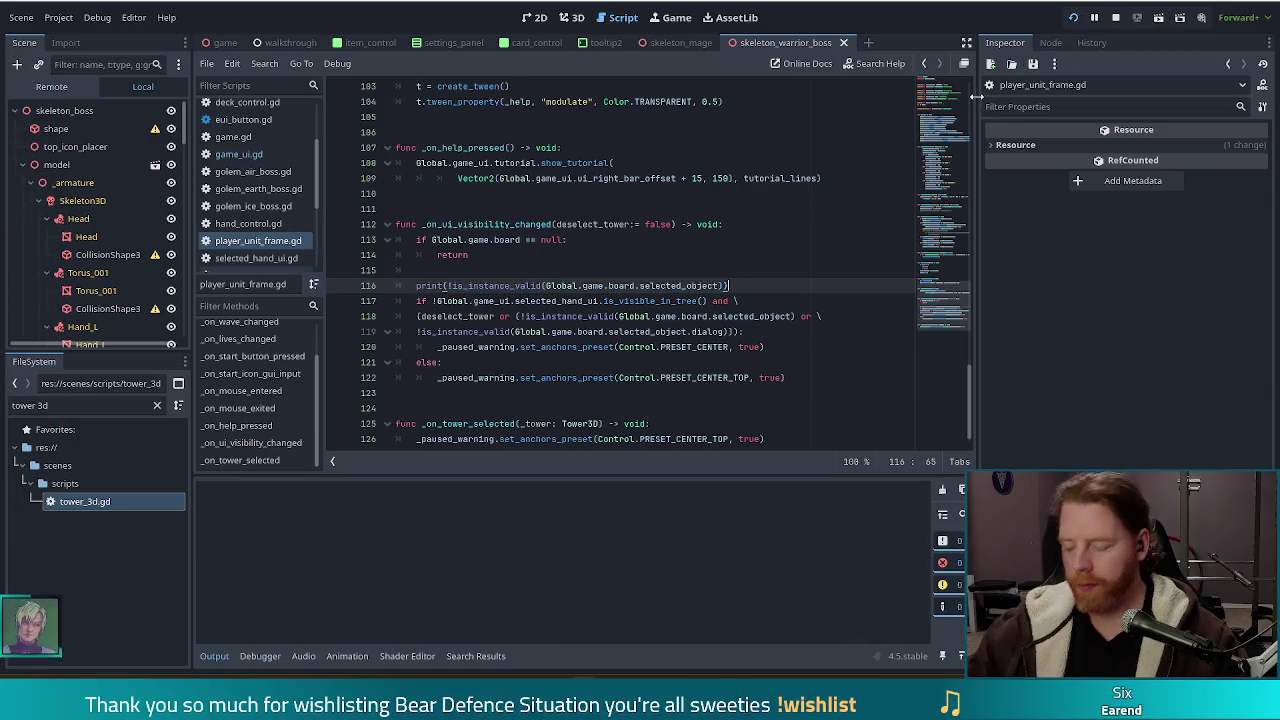
key("F5")
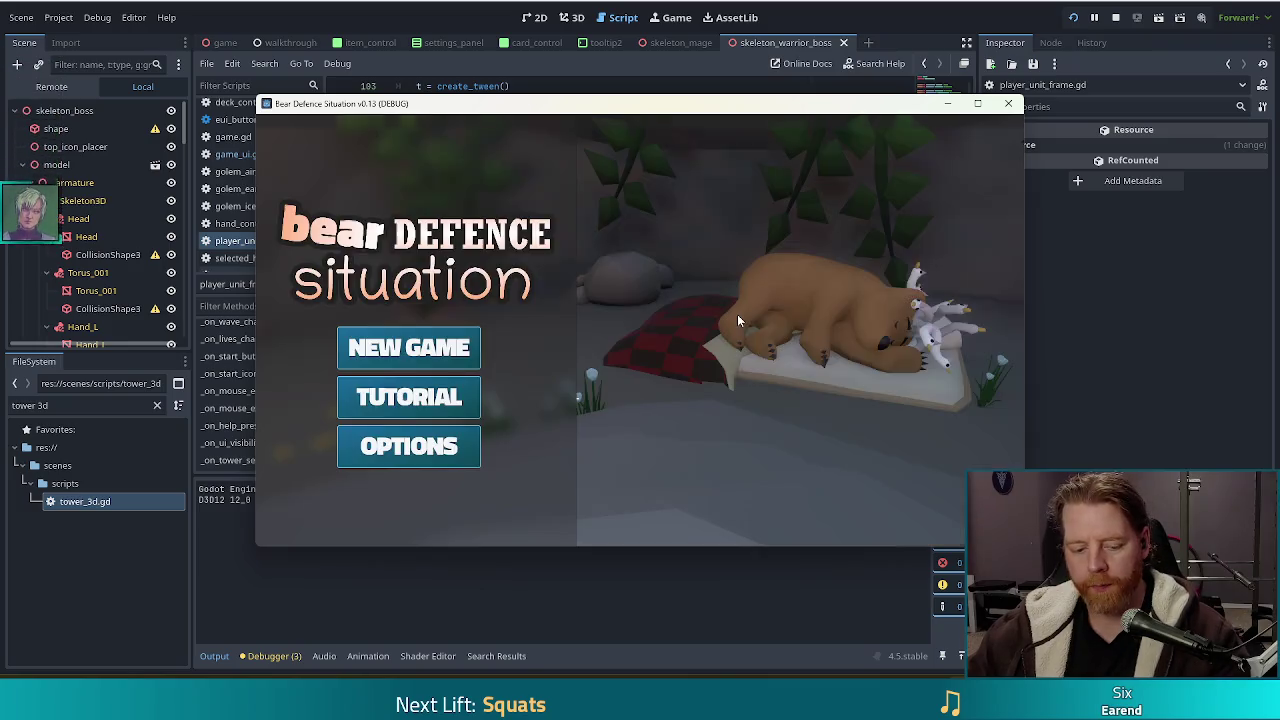
Start a new game and switch the enemy to the Ice Golem with set_enemy golem_ice
left_click(400, 346)
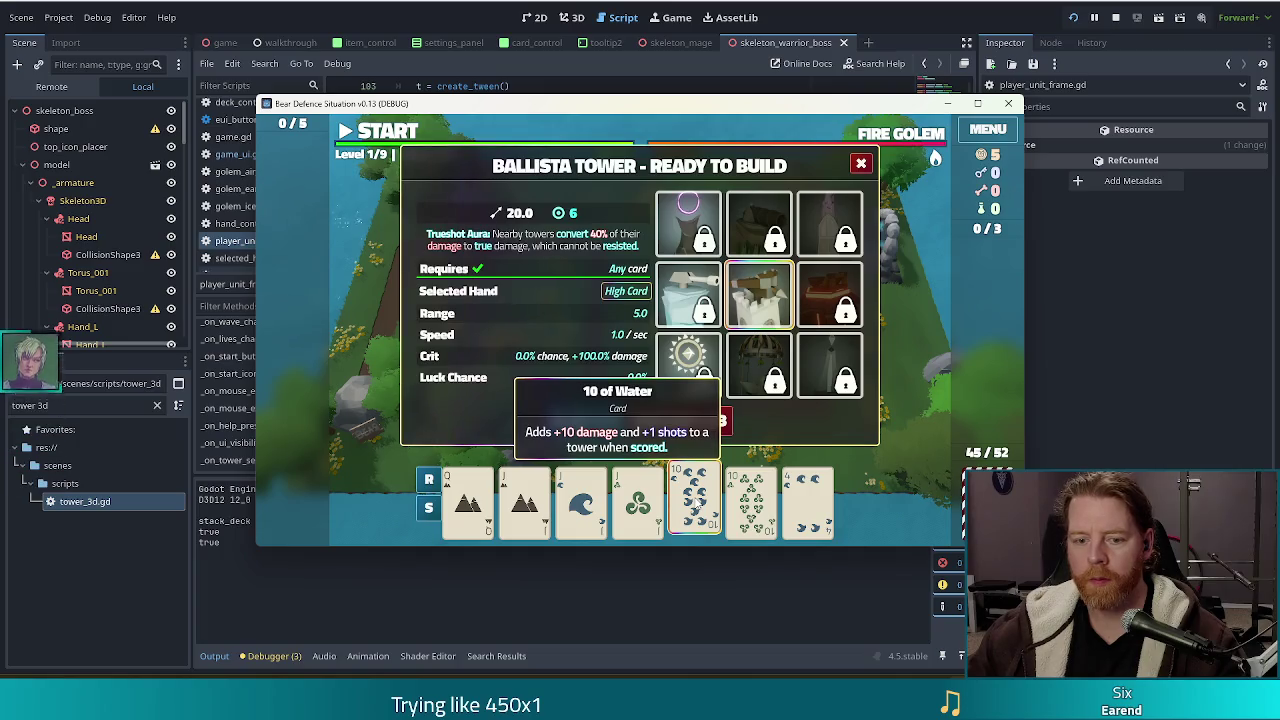
left_click(694, 500)
left_click(694, 500)
left_click(694, 500)
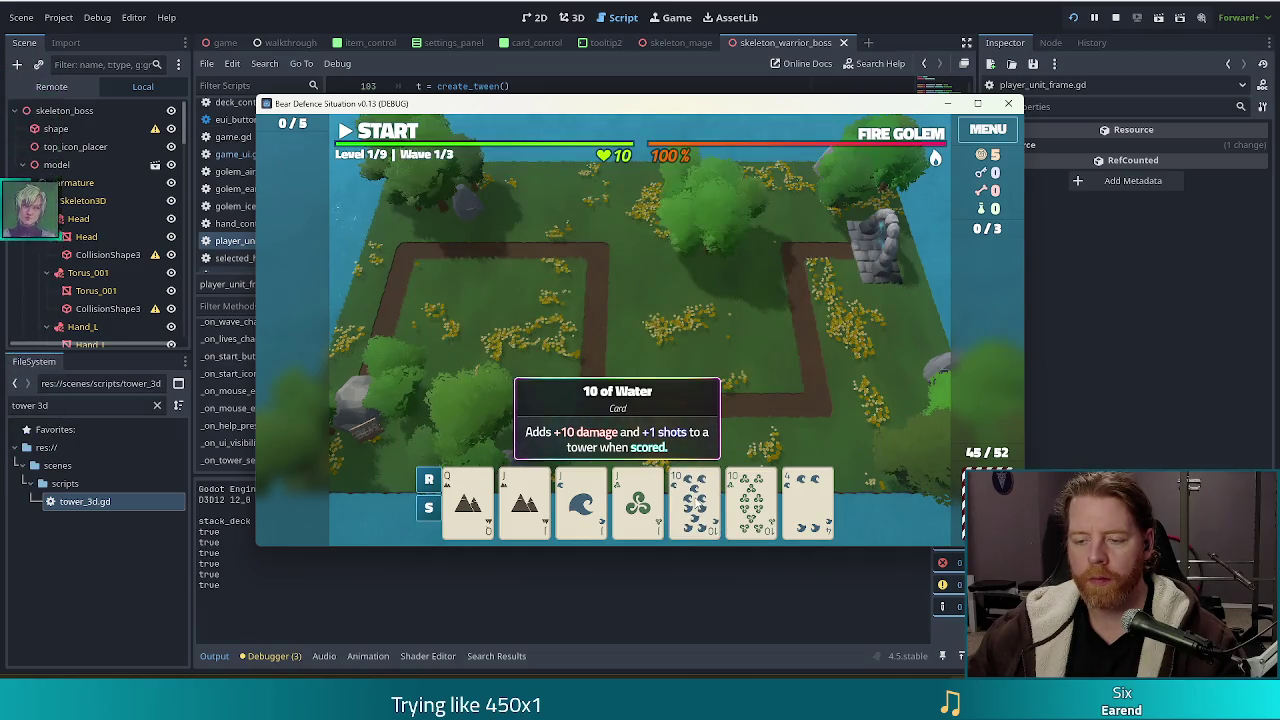
left_click(694, 500)
left_click(694, 500)
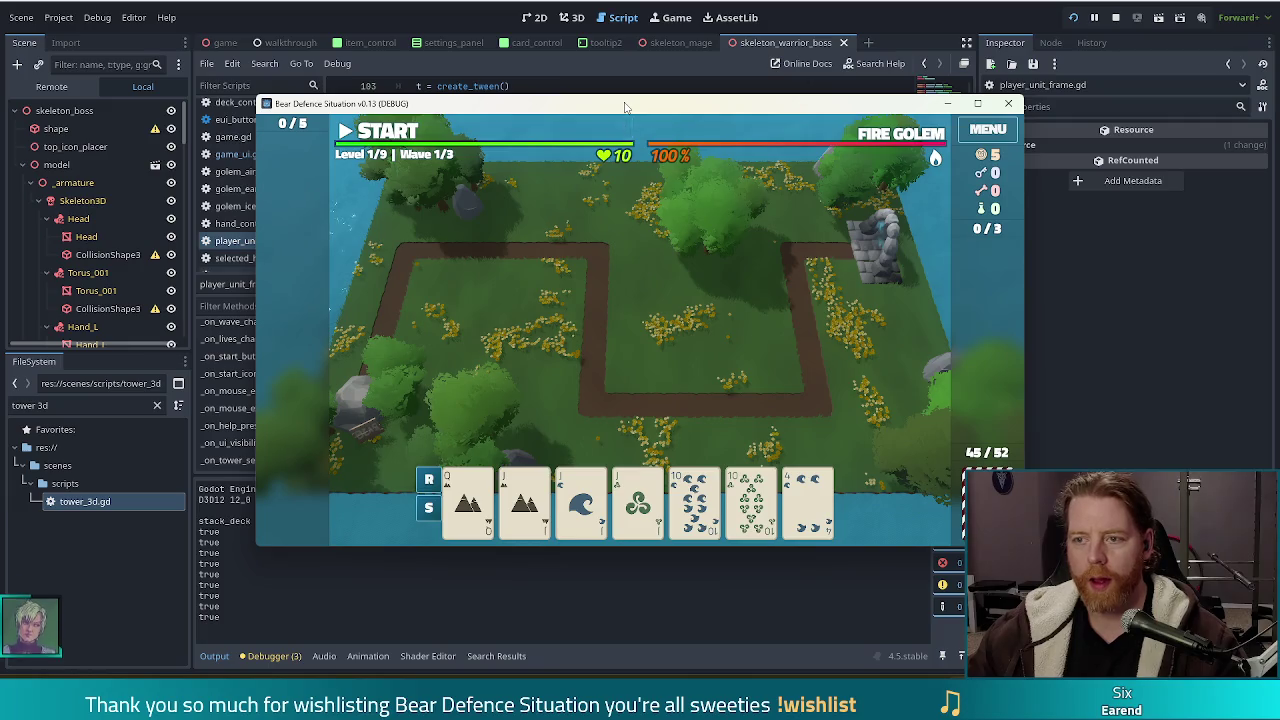
key("grave")
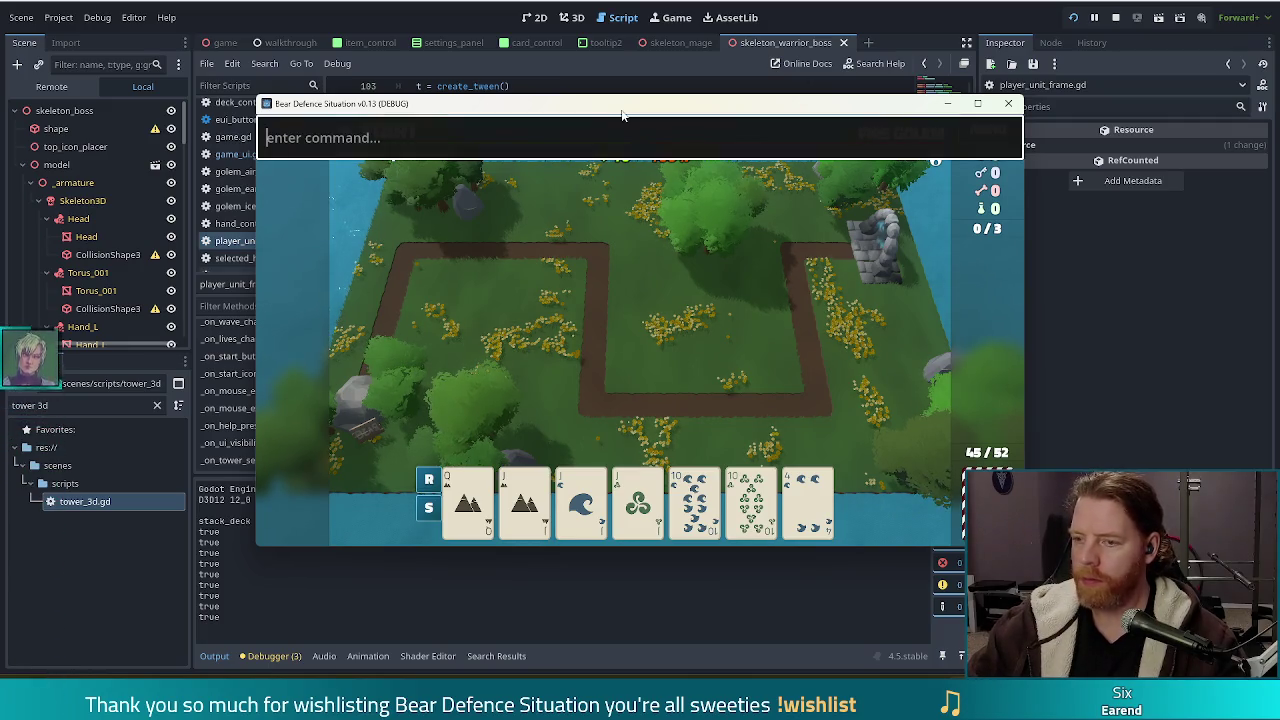
type("set_enemy")
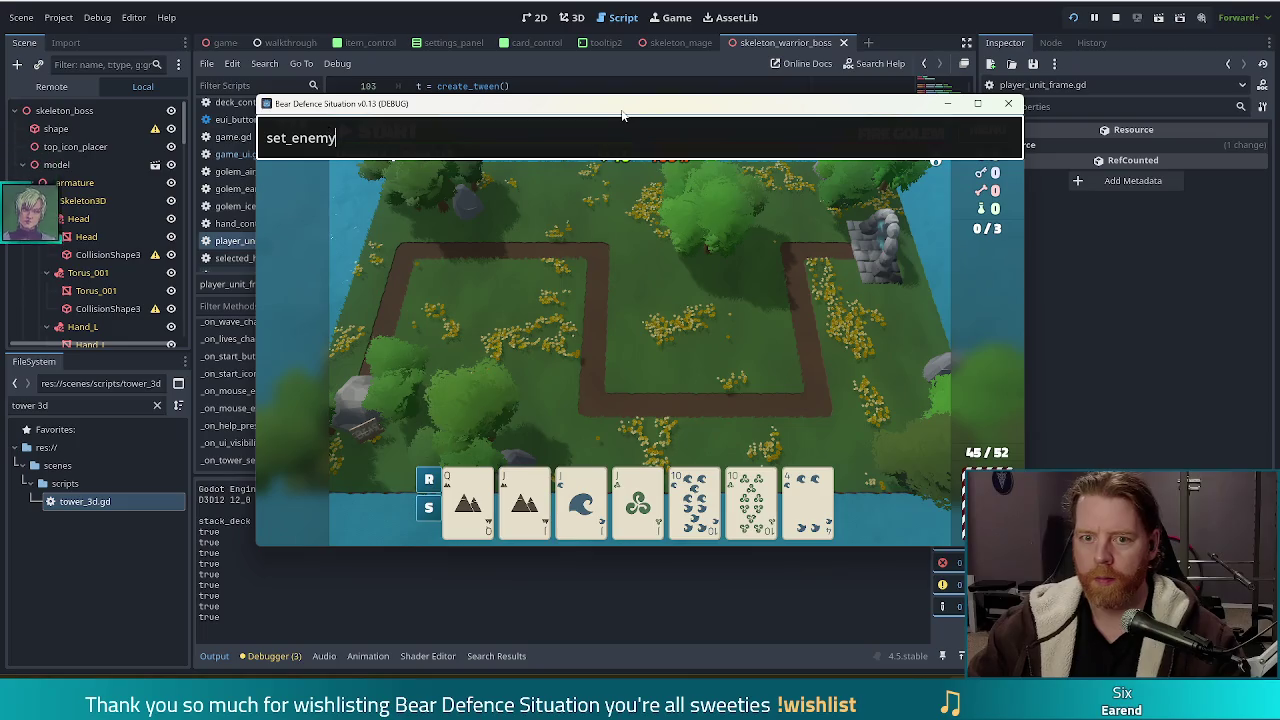
type(" golem_ice")
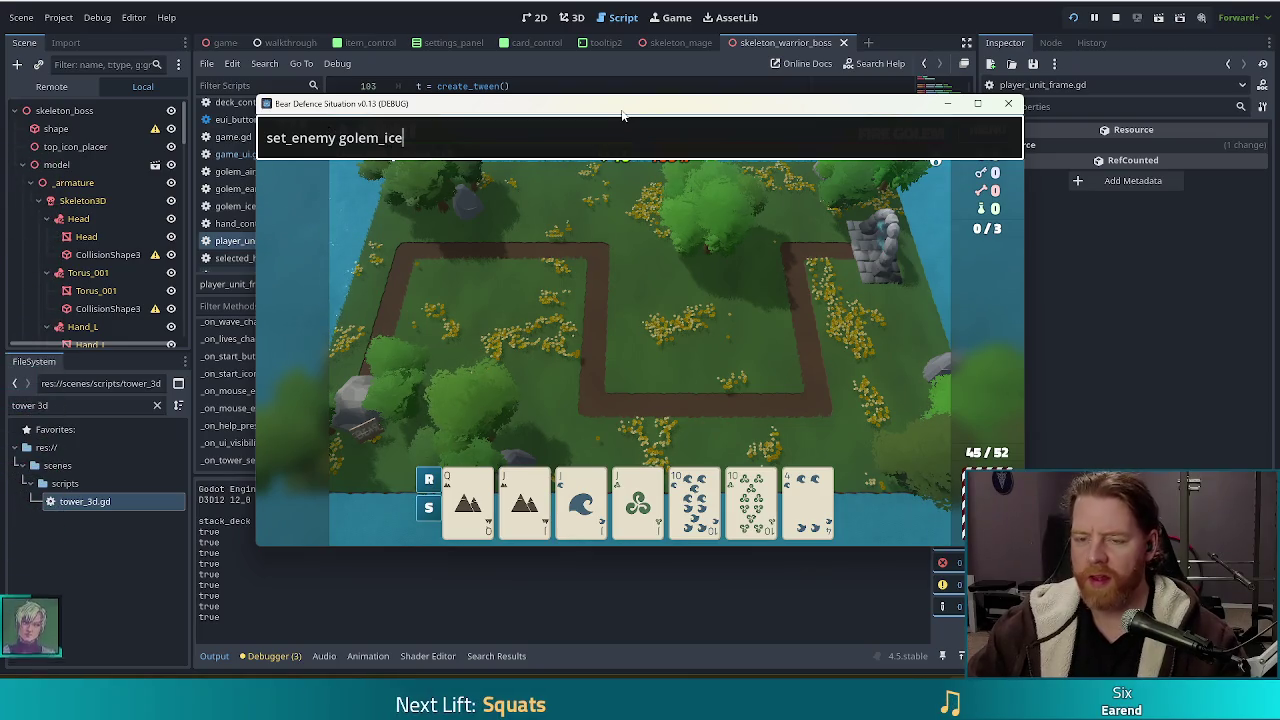
key("Return")
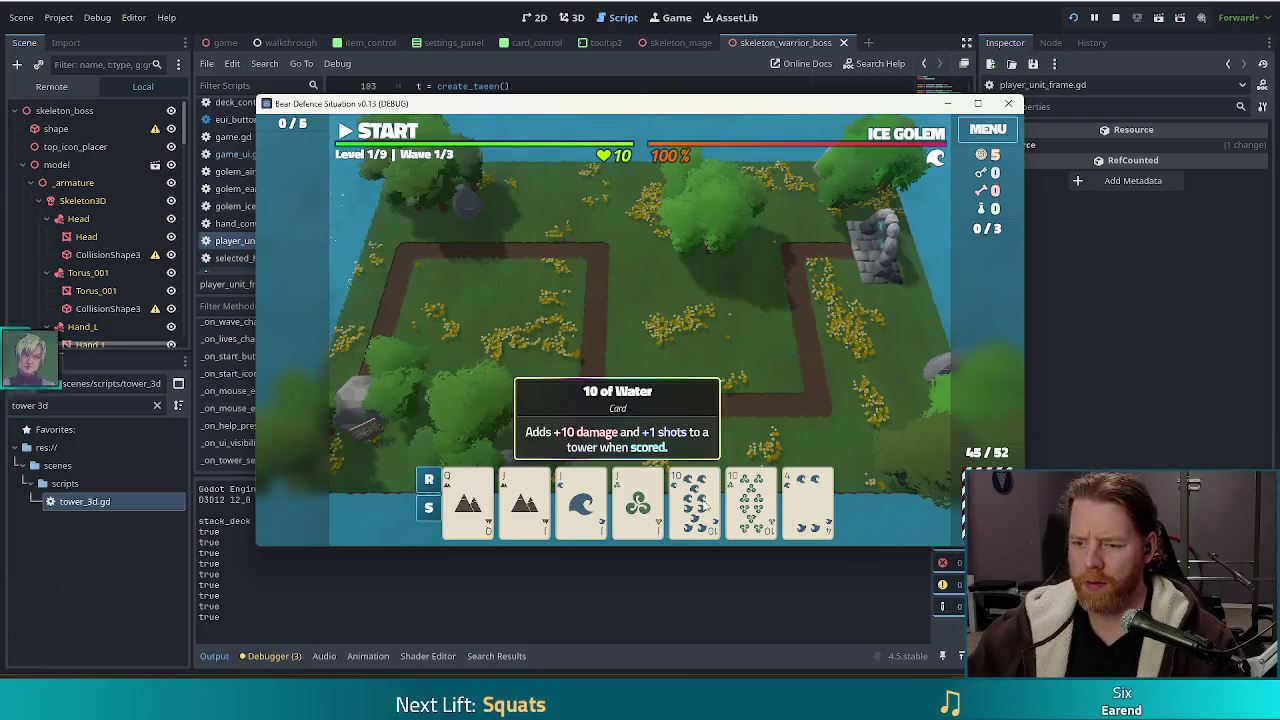
Play a J-J-J-10-10 Full House and place the Ballista tower inside the path loop
left_click(700, 505)
left_click(700, 505)
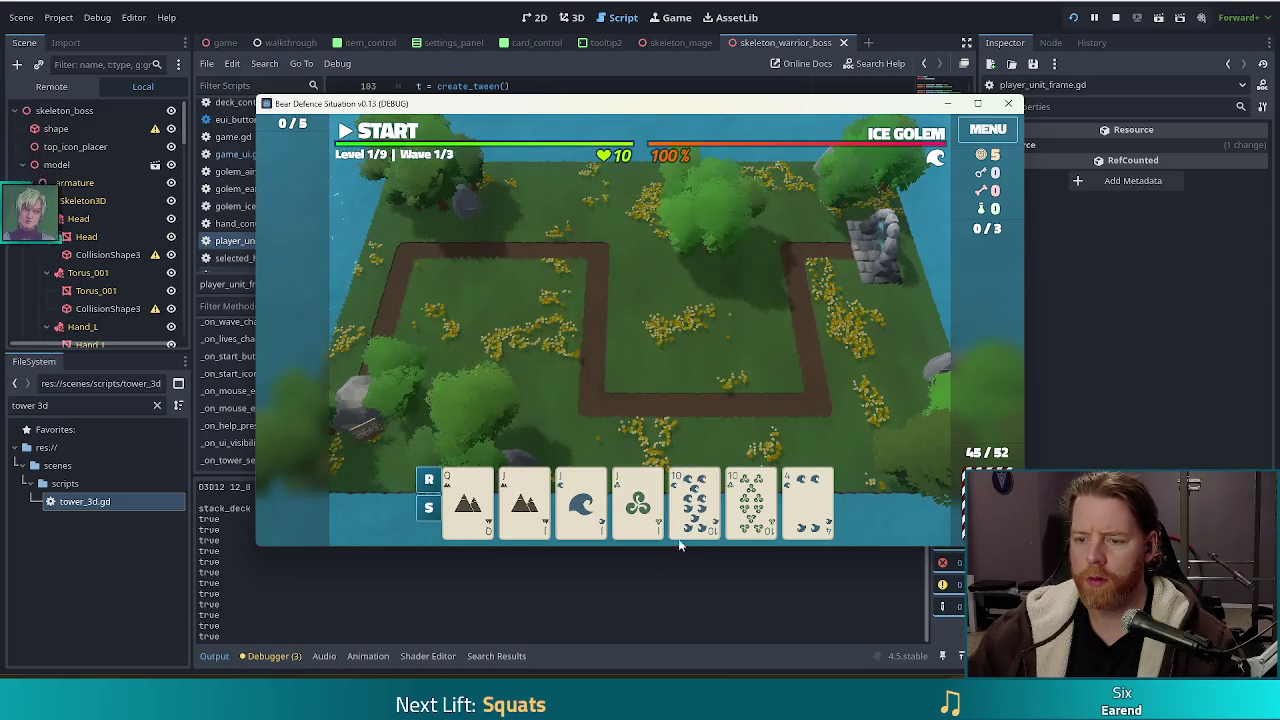
left_click(524, 505)
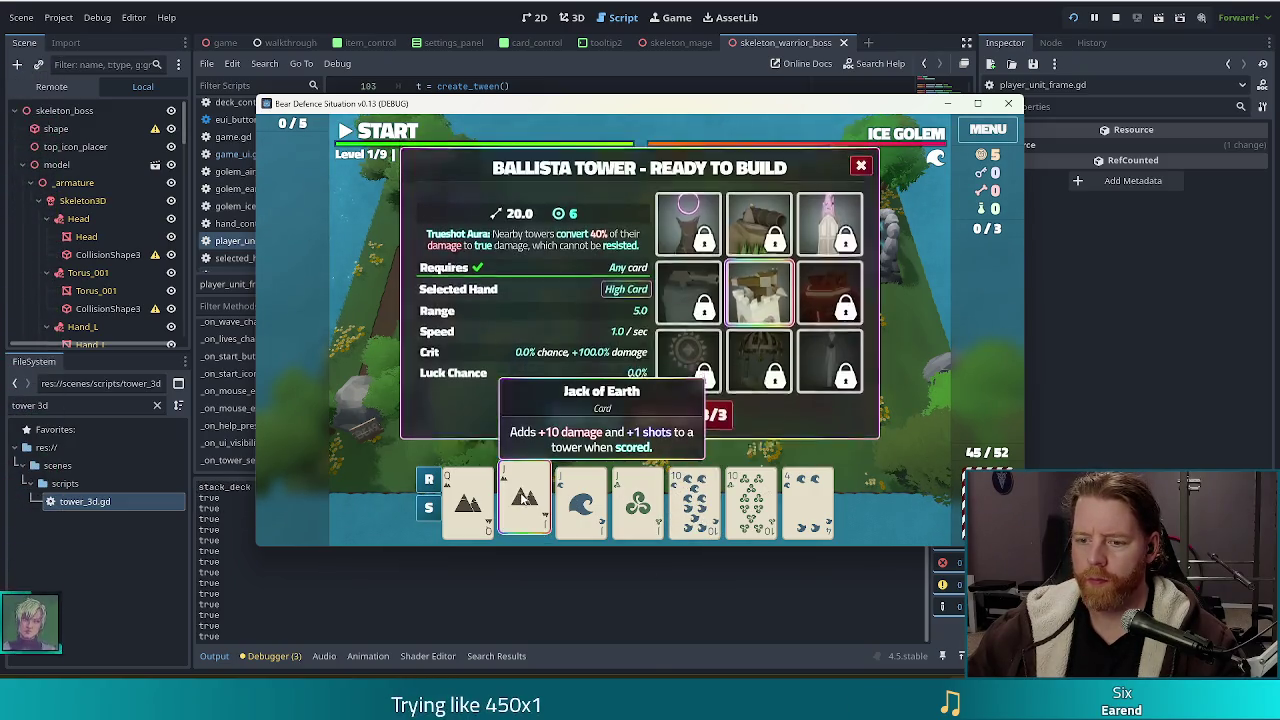
left_click(581, 505)
left_click(638, 505)
left_click(695, 505)
left_click(751, 505)
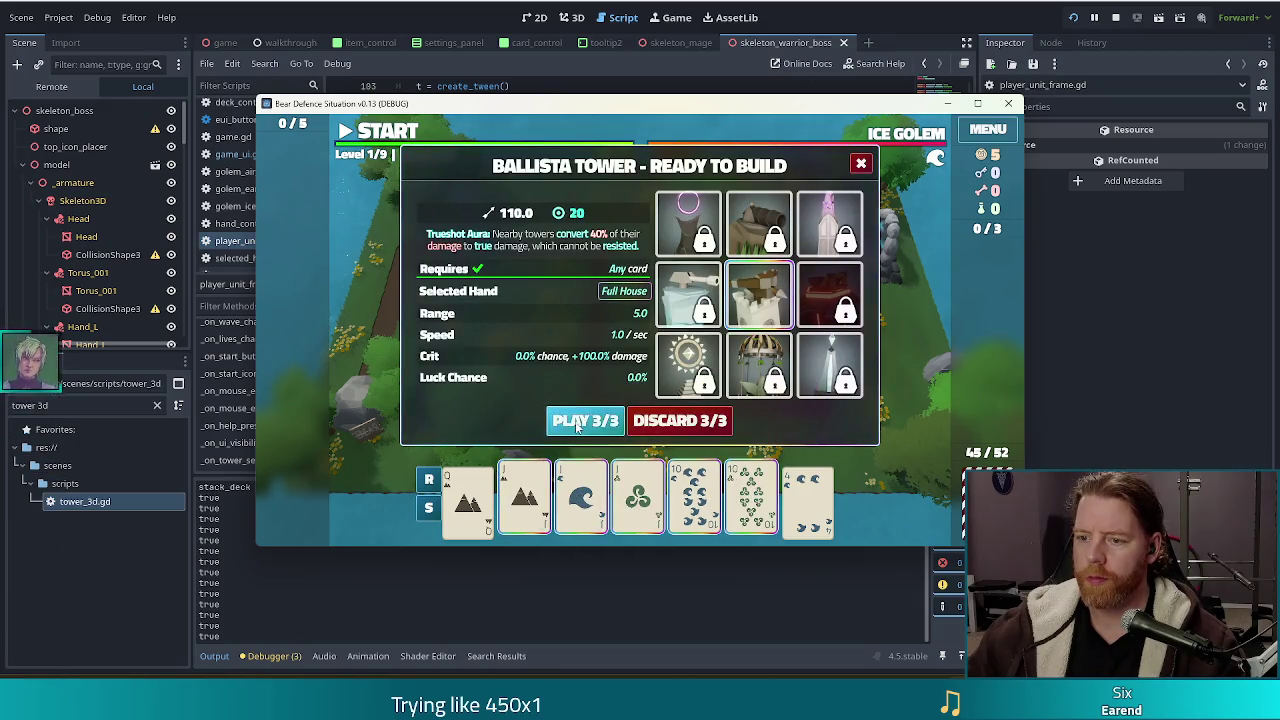
left_click(586, 419)
left_click(752, 354)
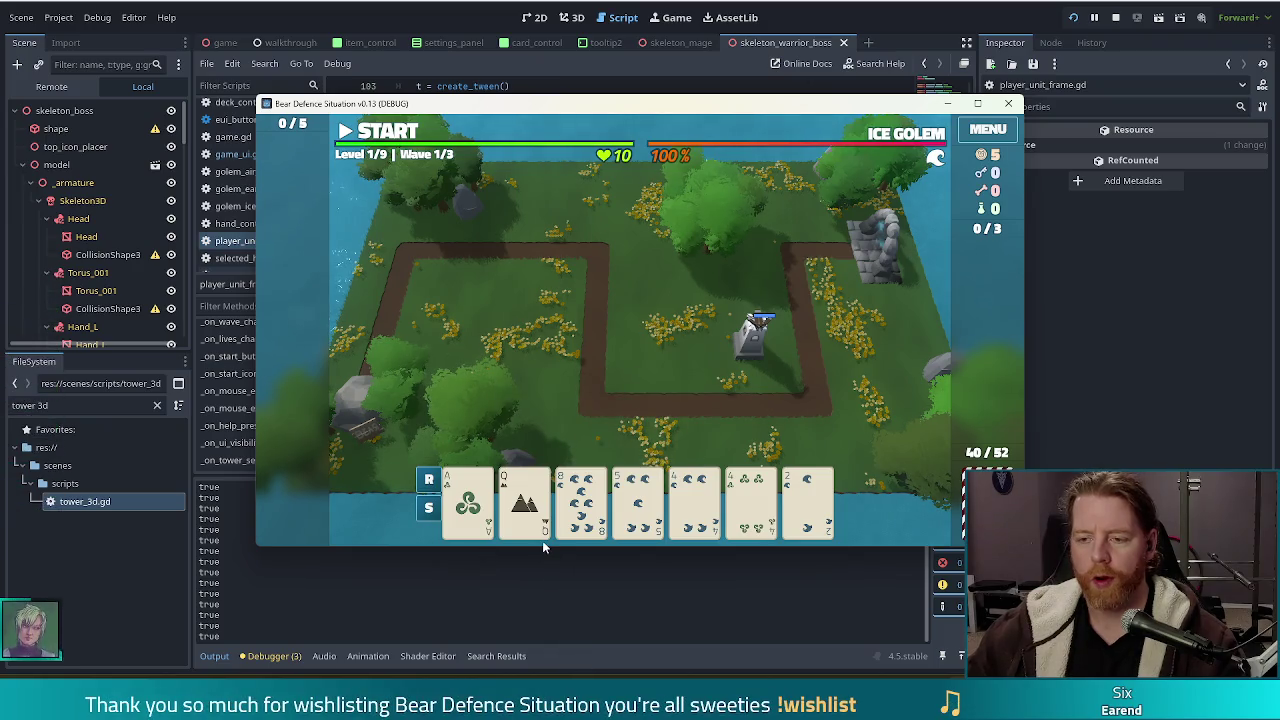
Comment out the line 116 print with # and switch back to the running game
mouse_move(494, 499)
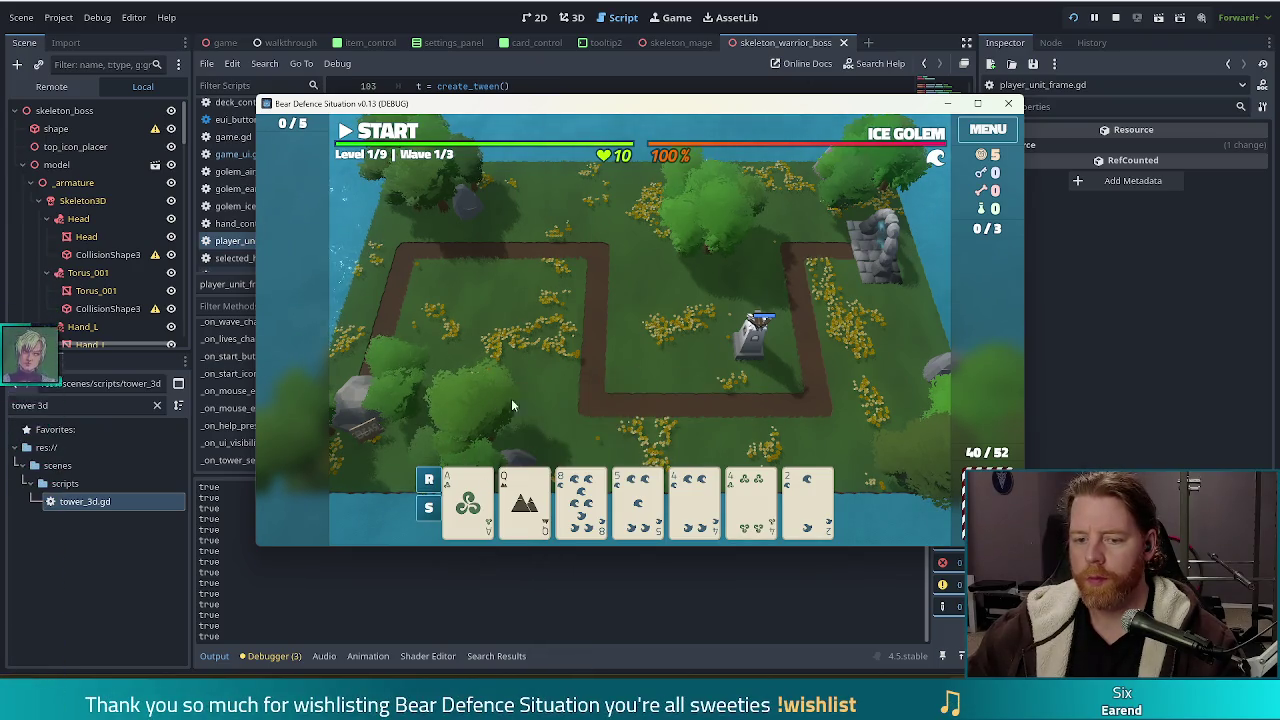
key("alt+Tab")
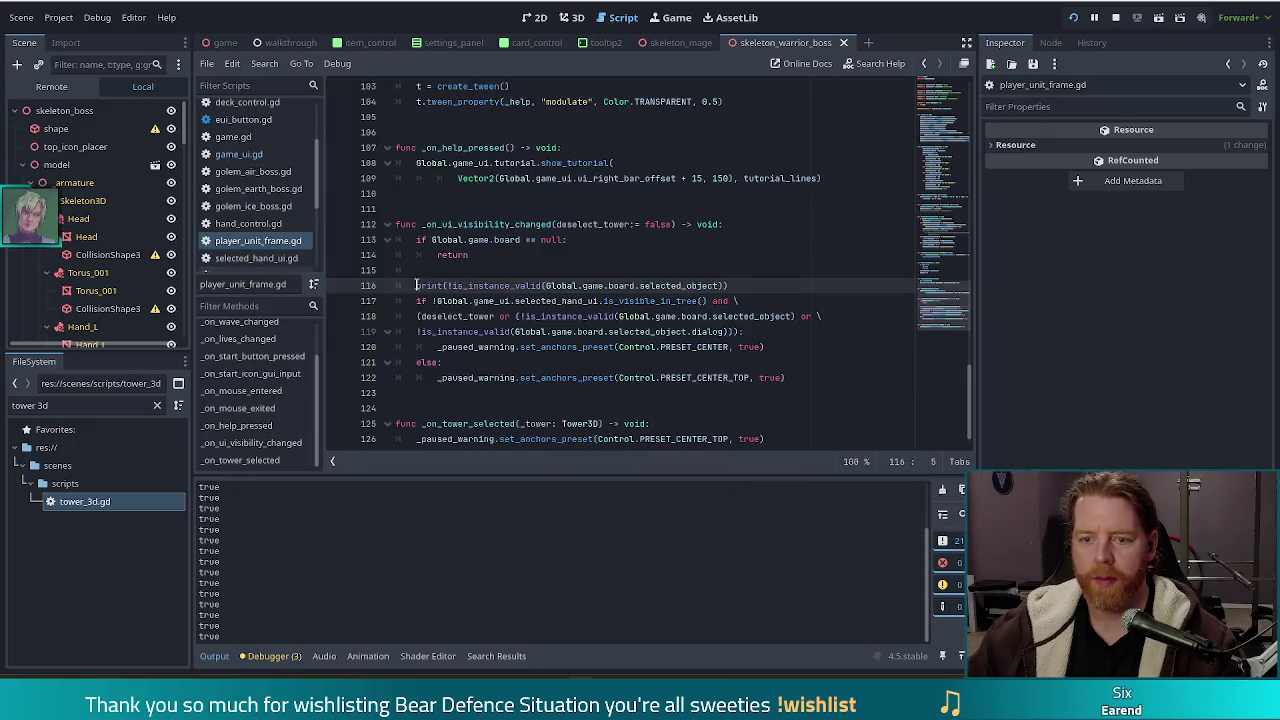
type("#")
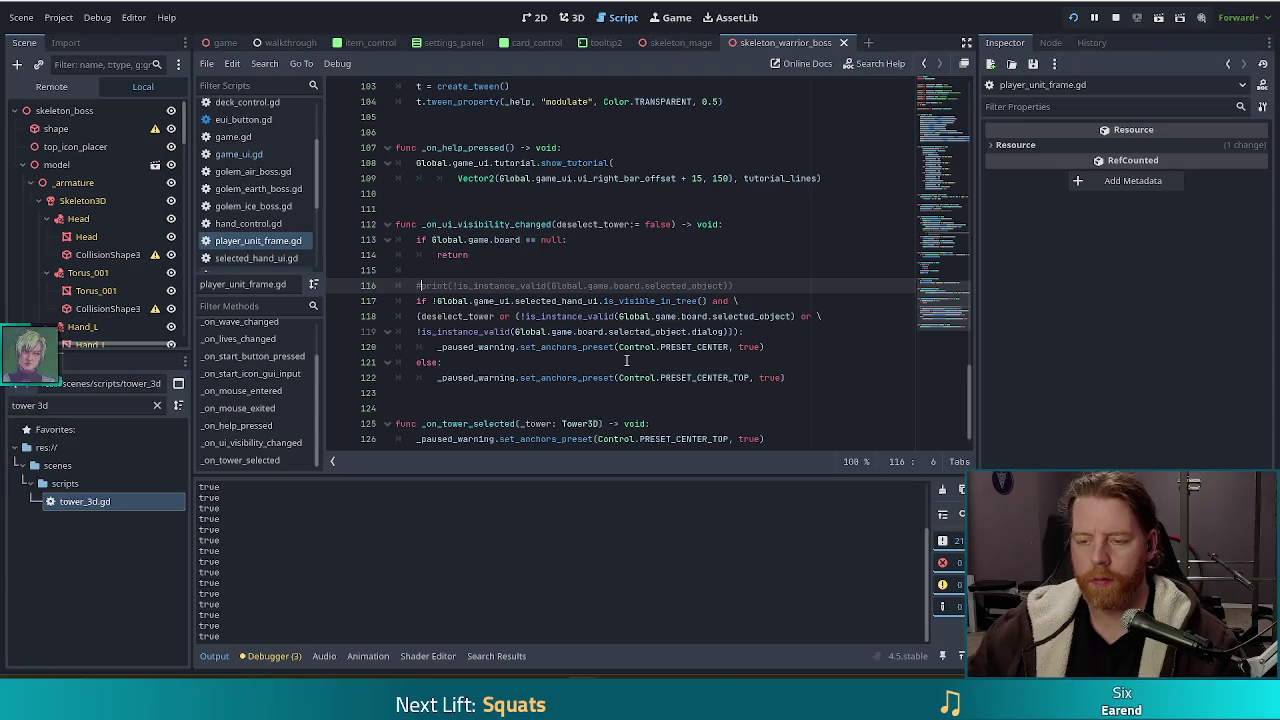
key("alt+Tab")
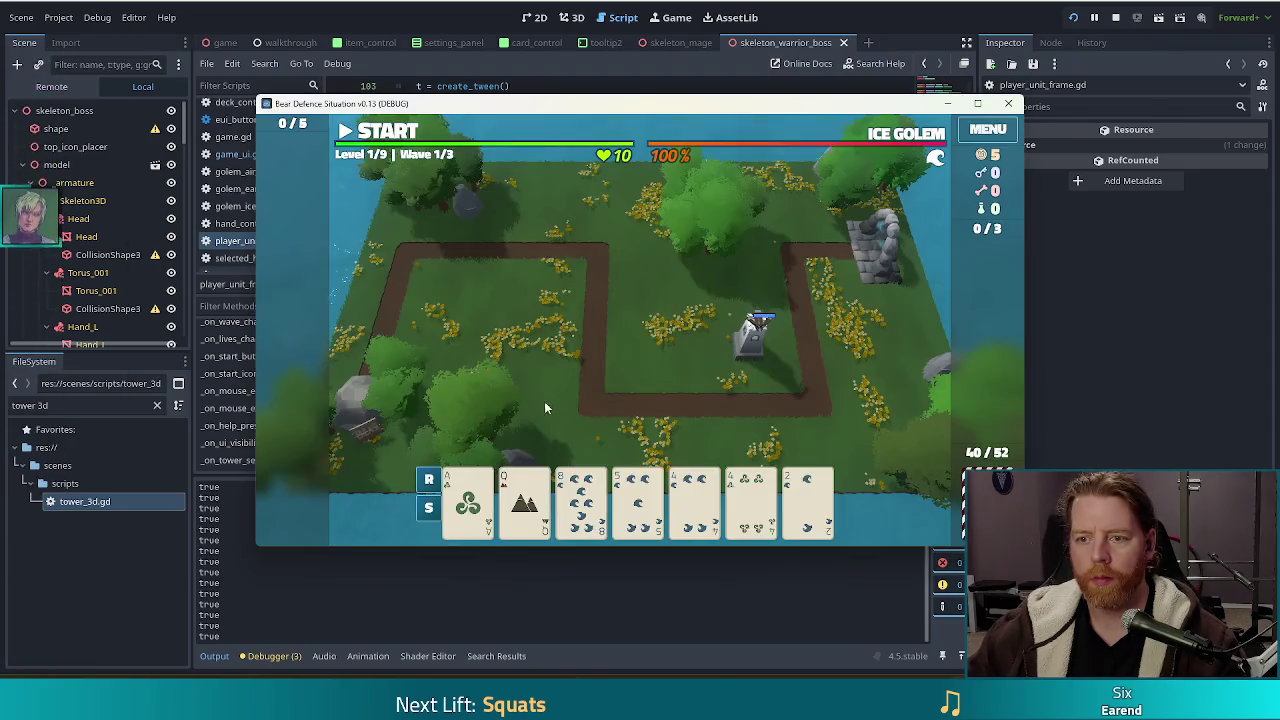
Advance to the next wave, acknowledge the wave-complete message, and close the Ballista Tower build dialog
mouse_move(733, 481)
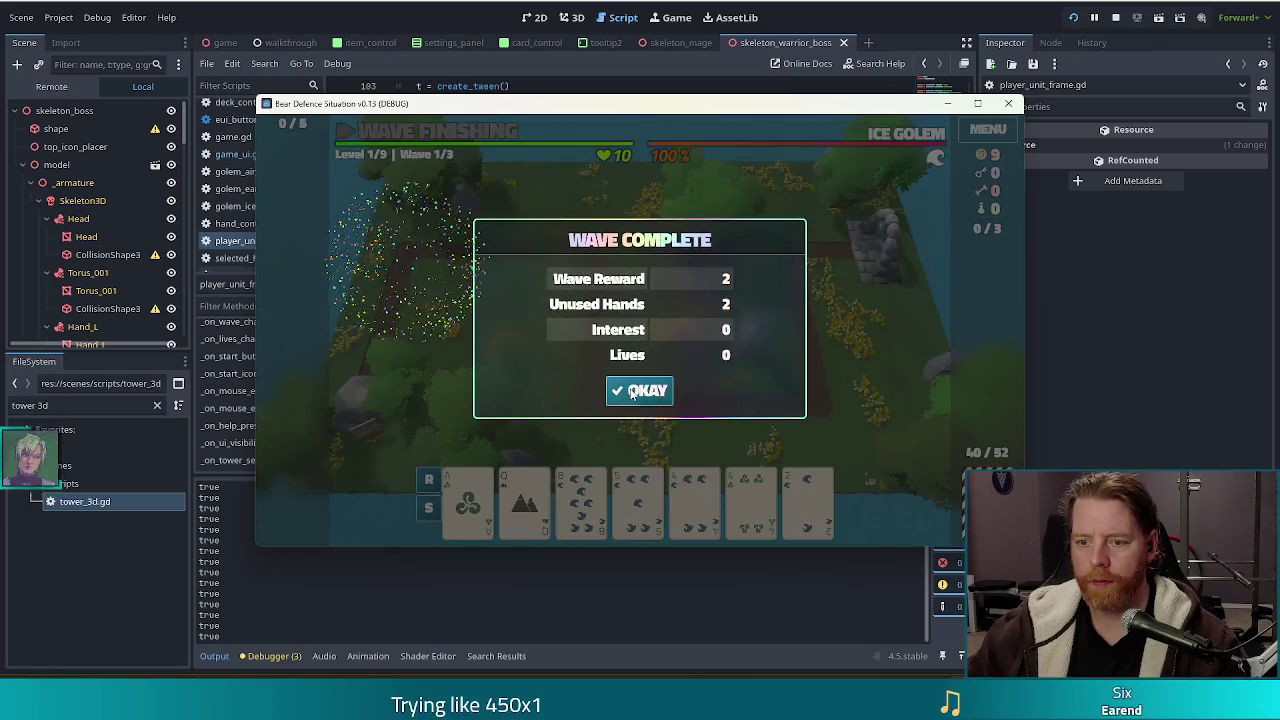
left_click(630, 390)
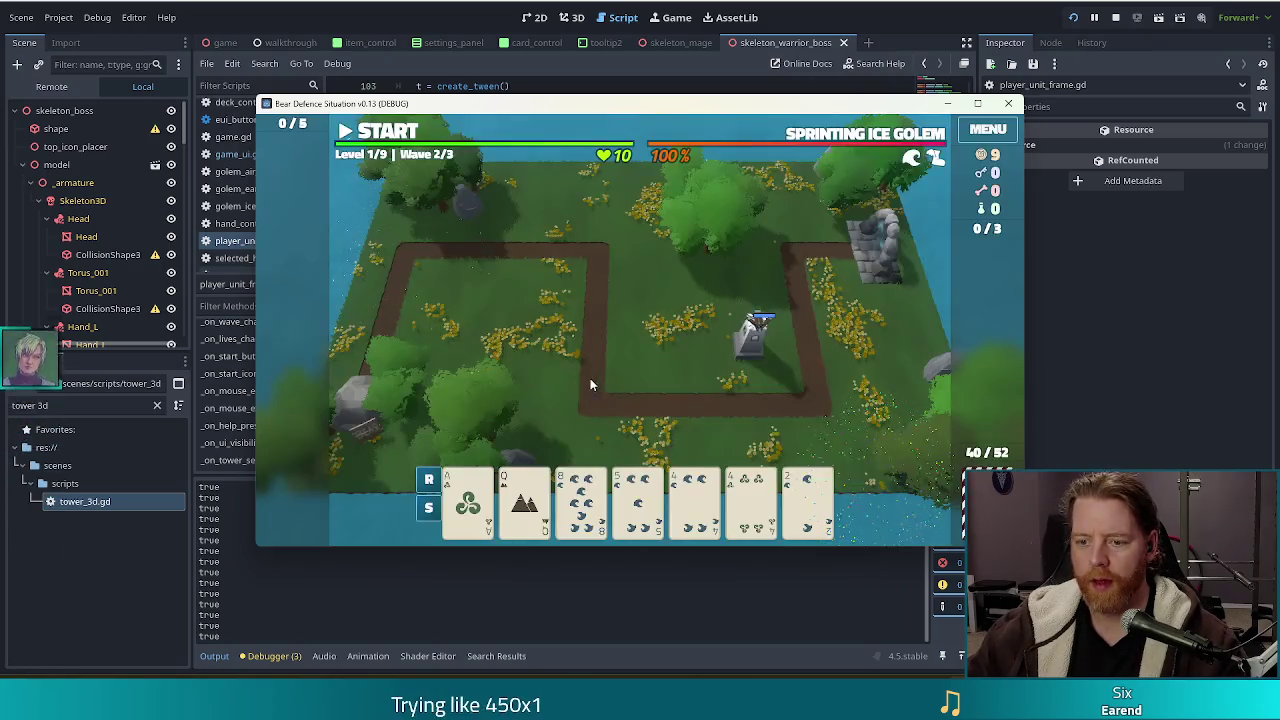
left_click(760, 520)
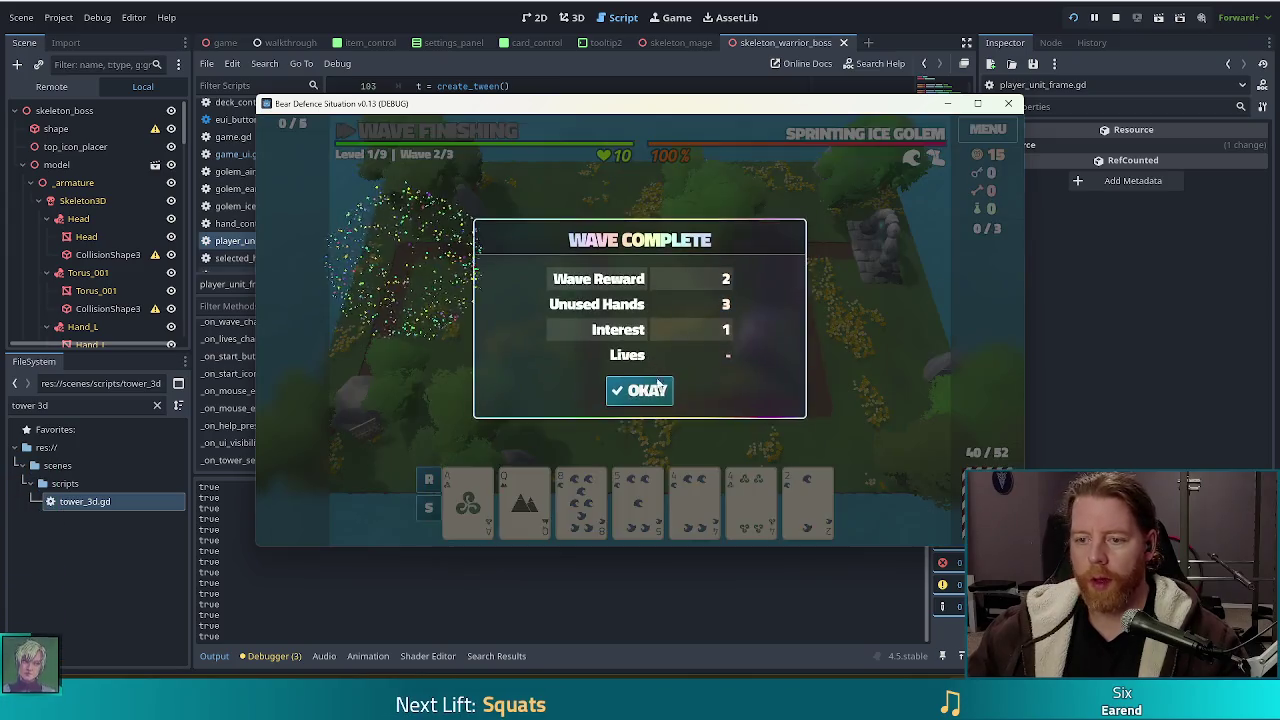
left_click(645, 389)
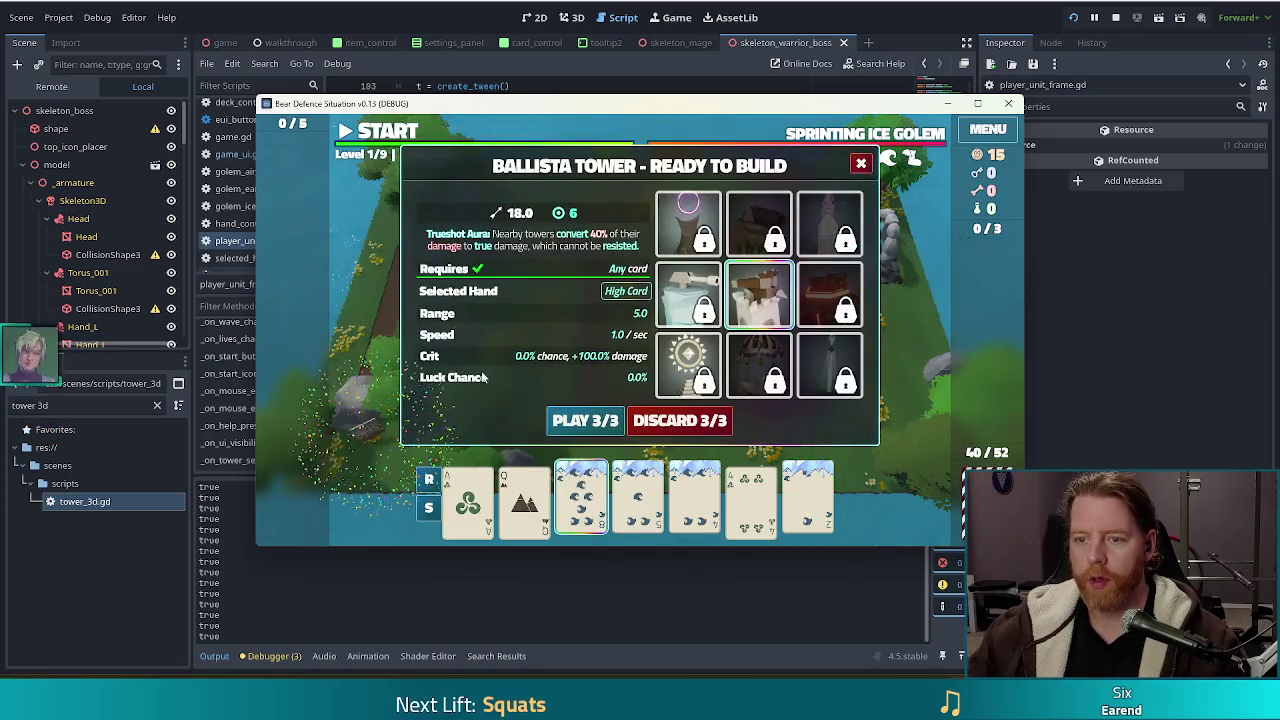
left_click(862, 163)
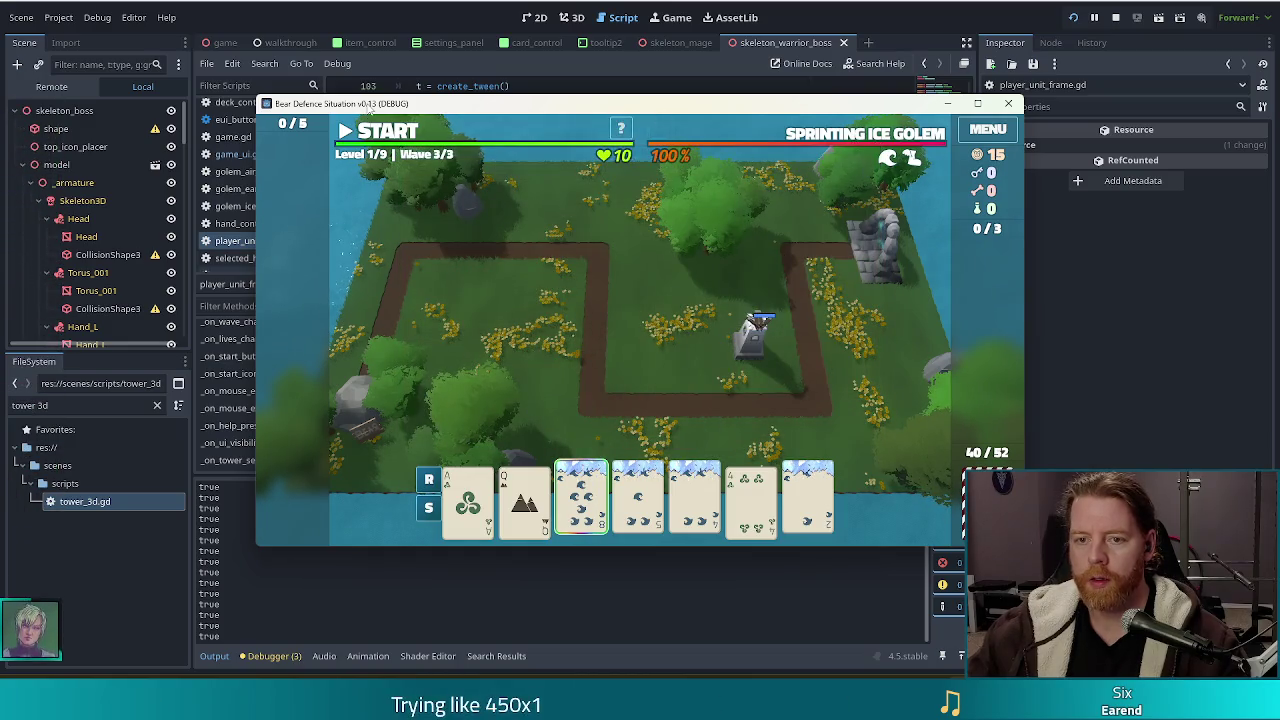
Start and pause the wave, select the Ballista tower and Queen of Earth card, and close the build panel
left_click(378, 139)
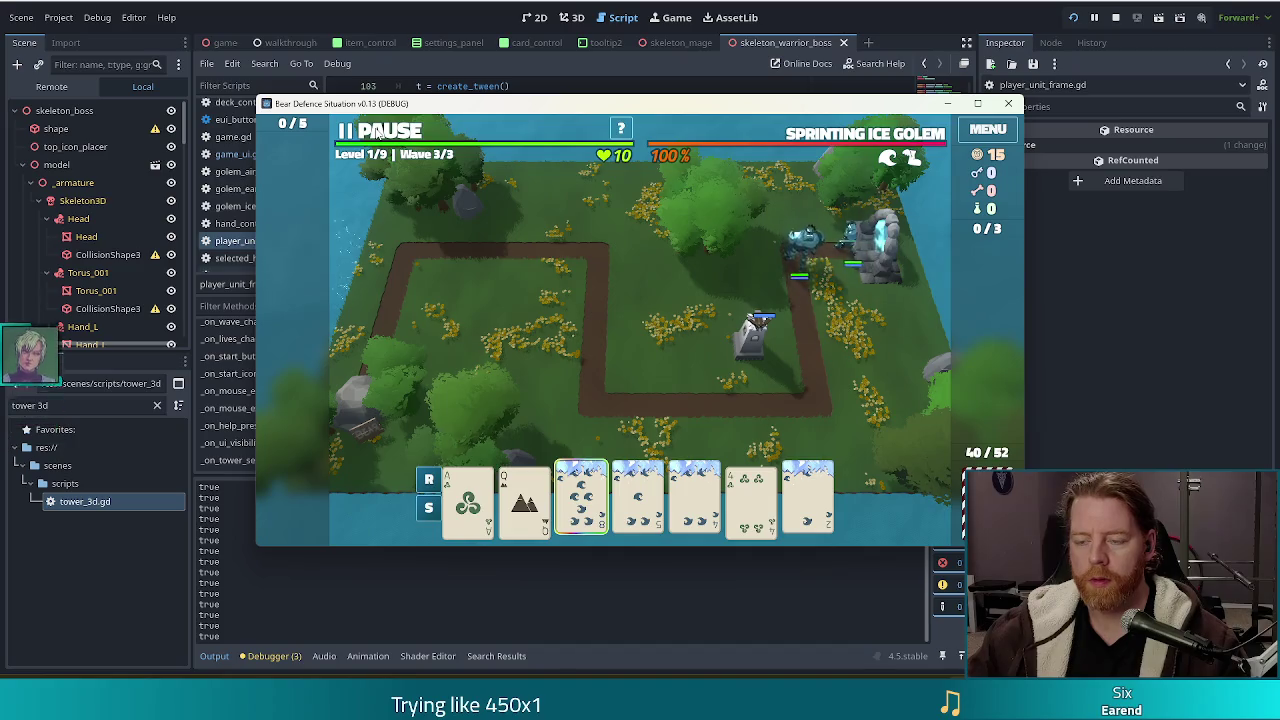
left_click(379, 135)
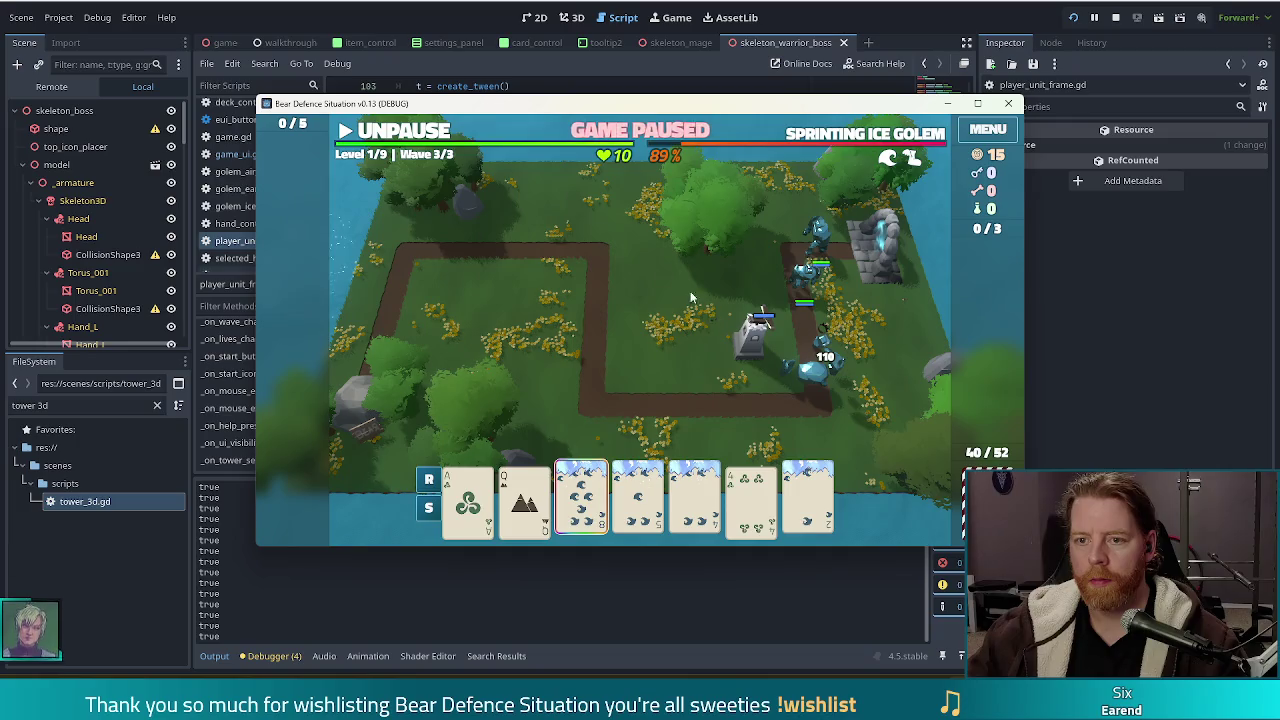
left_click(736, 345)
left_click(787, 229)
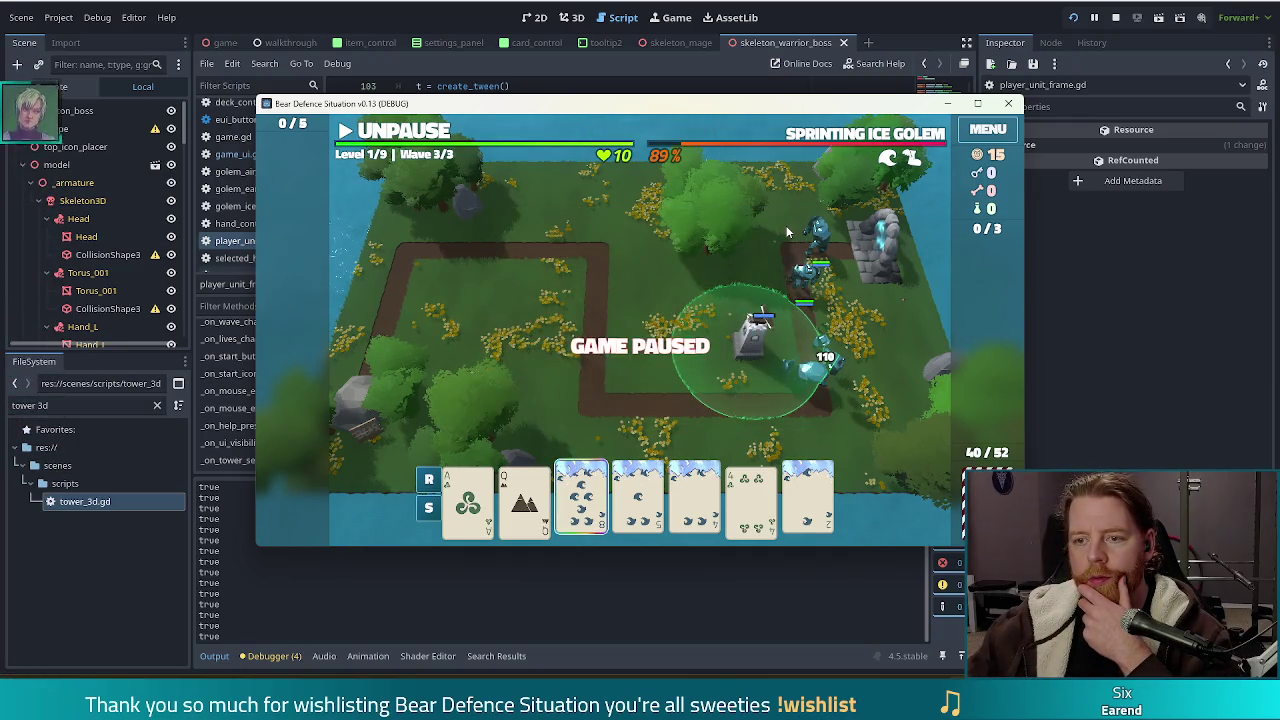
left_click(752, 338)
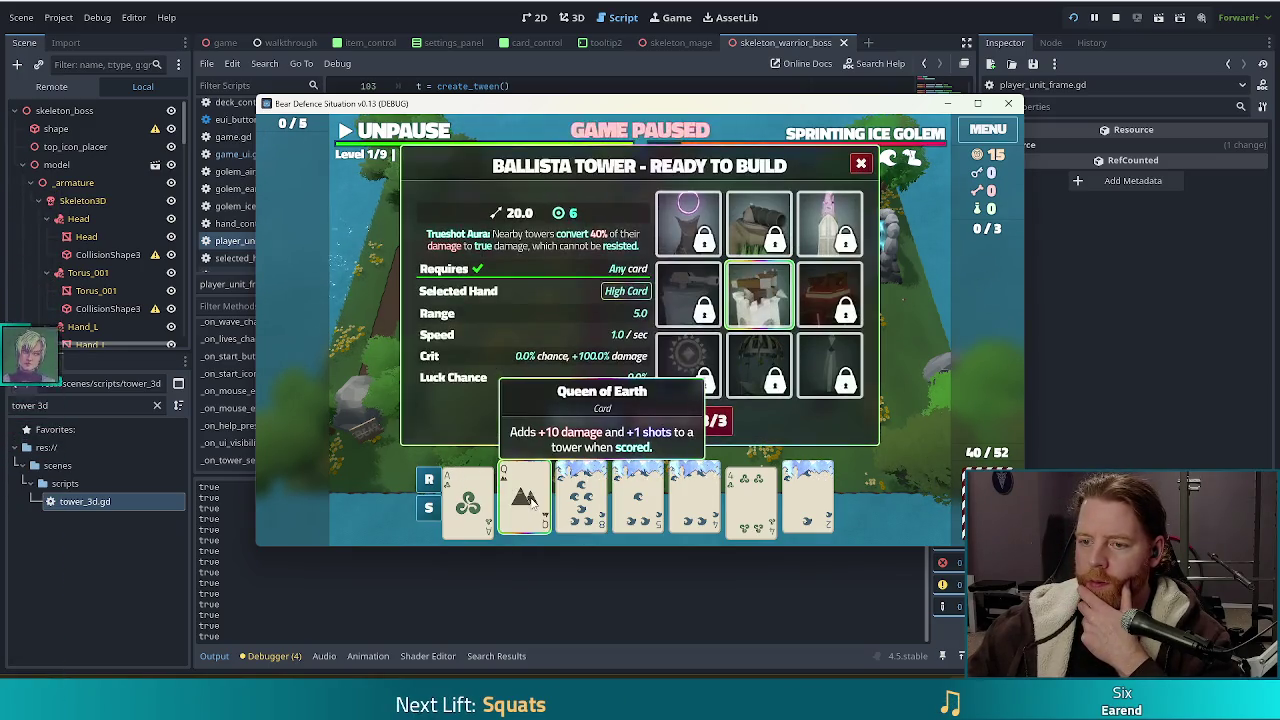
left_click(858, 164)
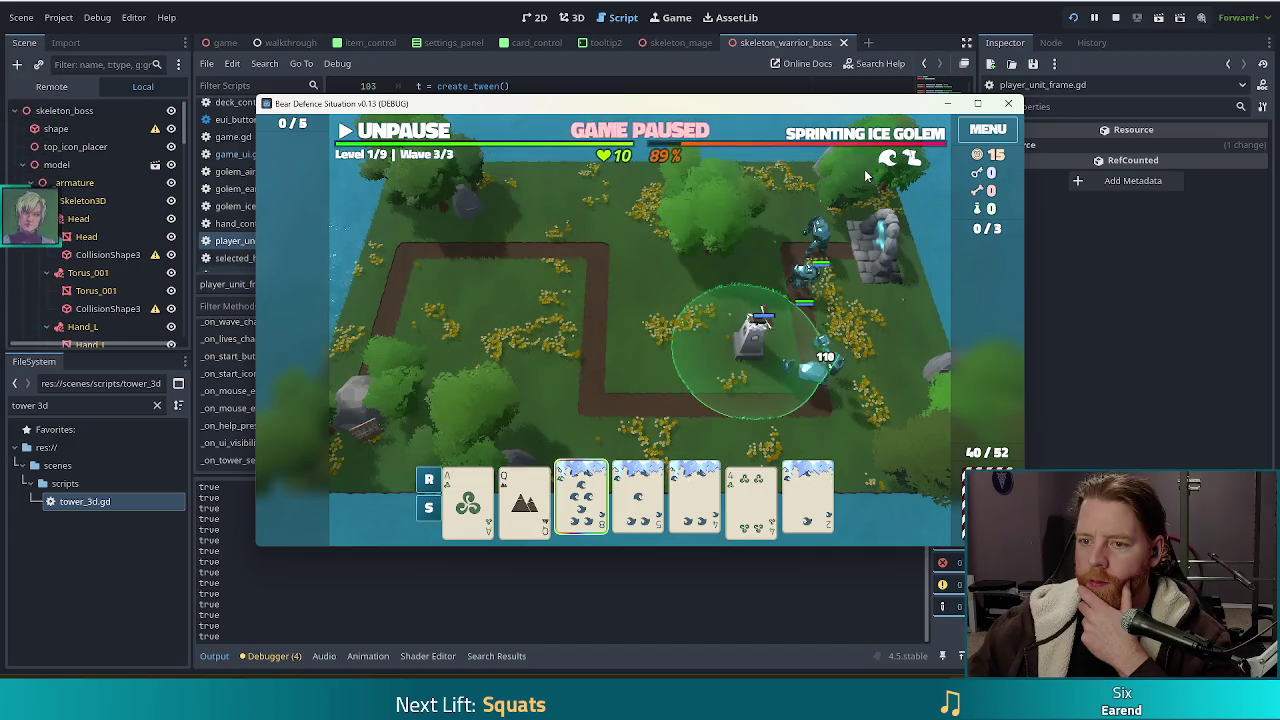
mouse_move(503, 530)
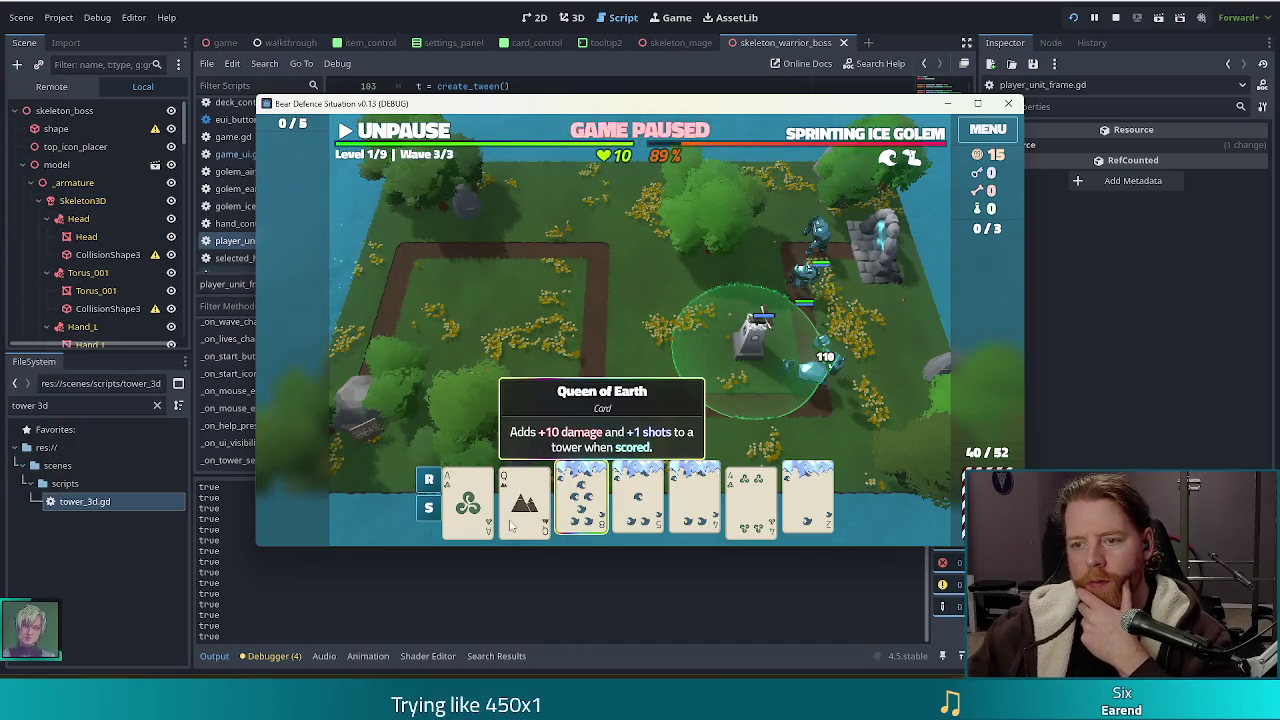
mouse_move(692, 525)
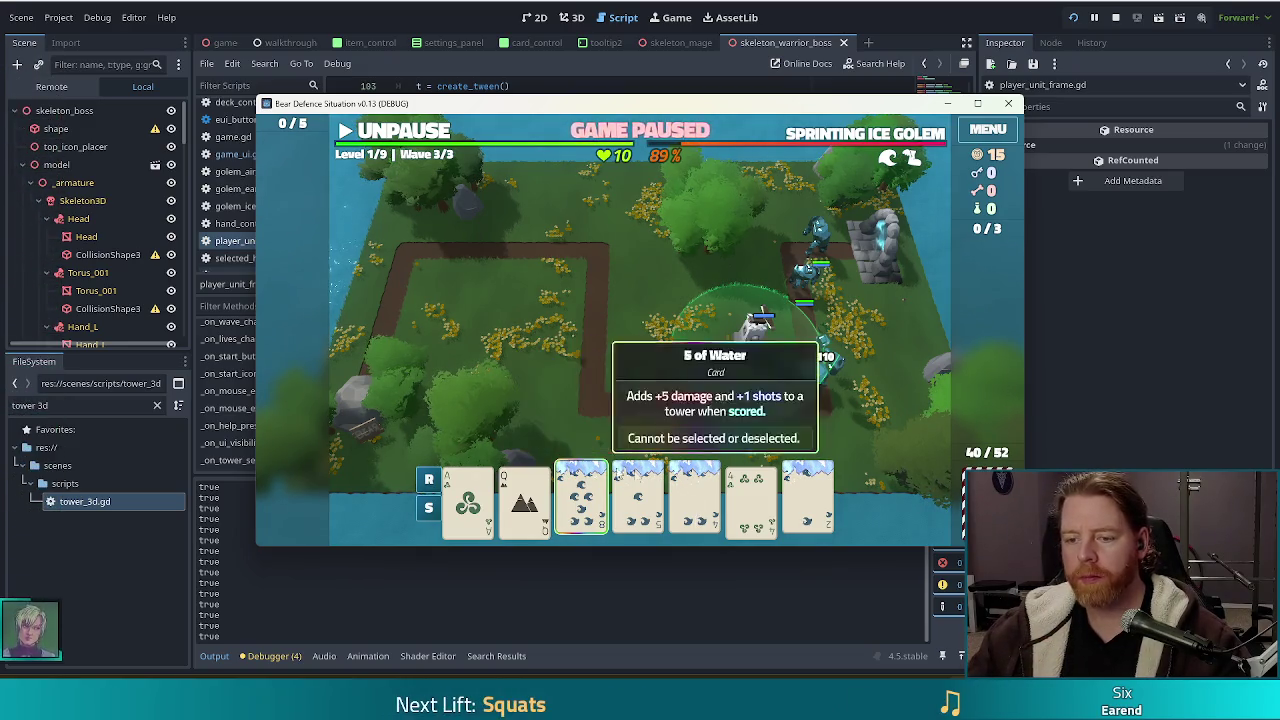
left_click(526, 502)
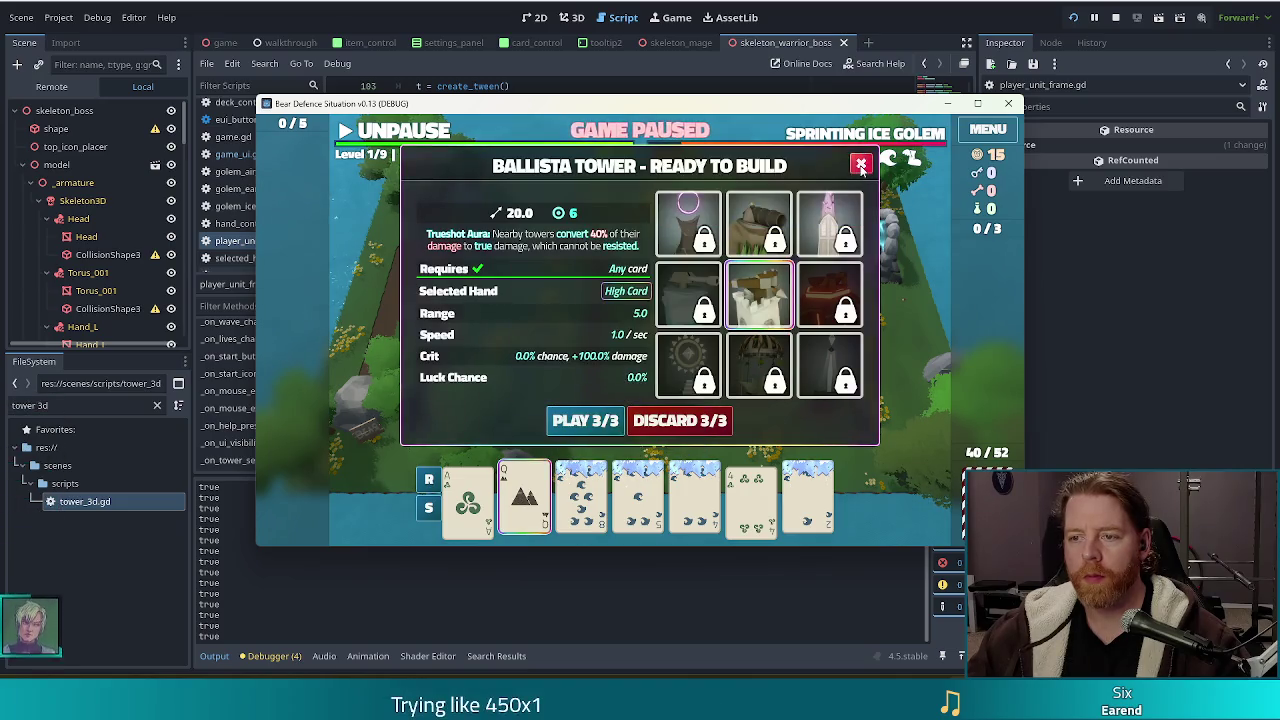
left_click(860, 164)
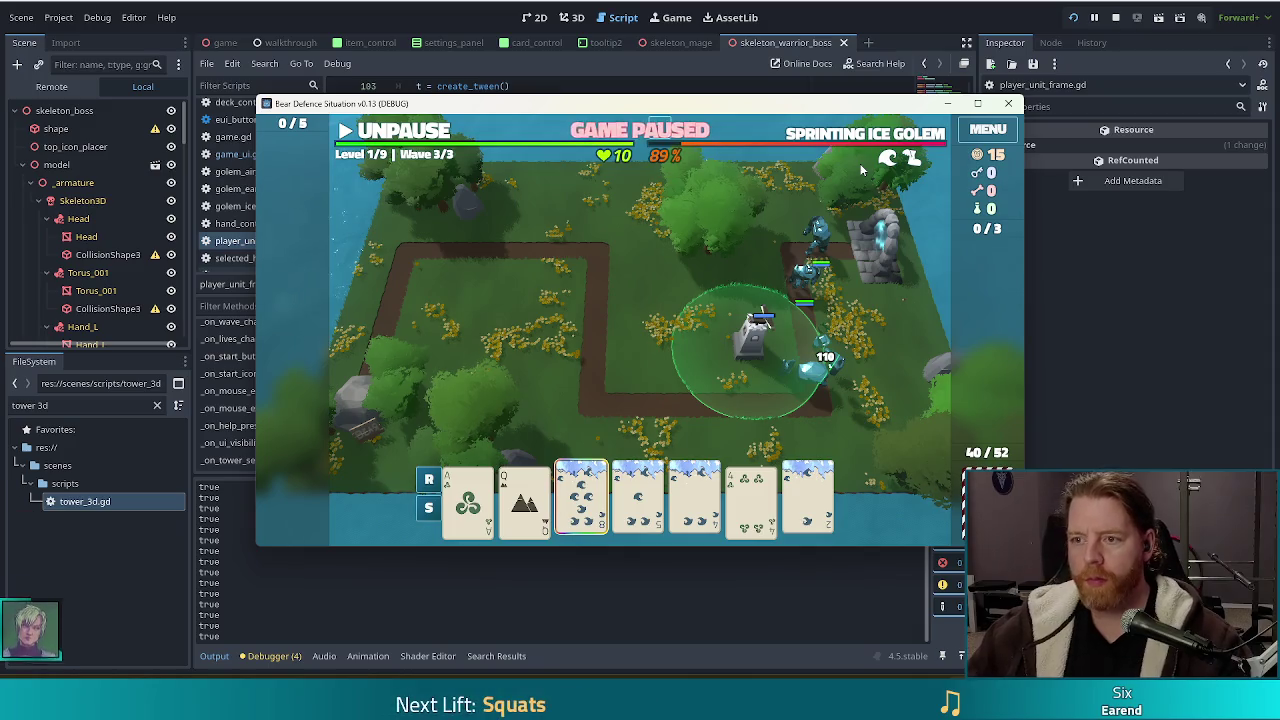
key("alt+Tab")
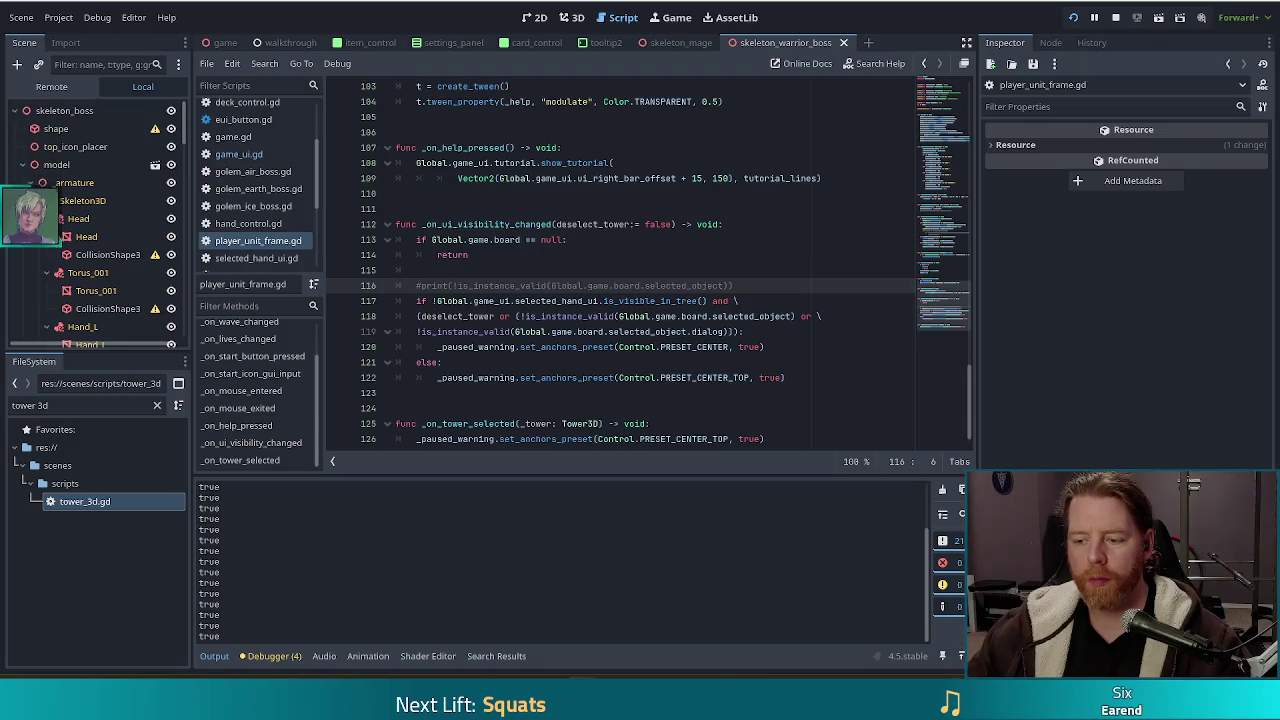
Add print(selected_hand_ui.is_visible_in_tree()) as line 117 of player_unit_frame.gd
key("alt+Tab")
left_click(600, 500)
key("alt+Tab")
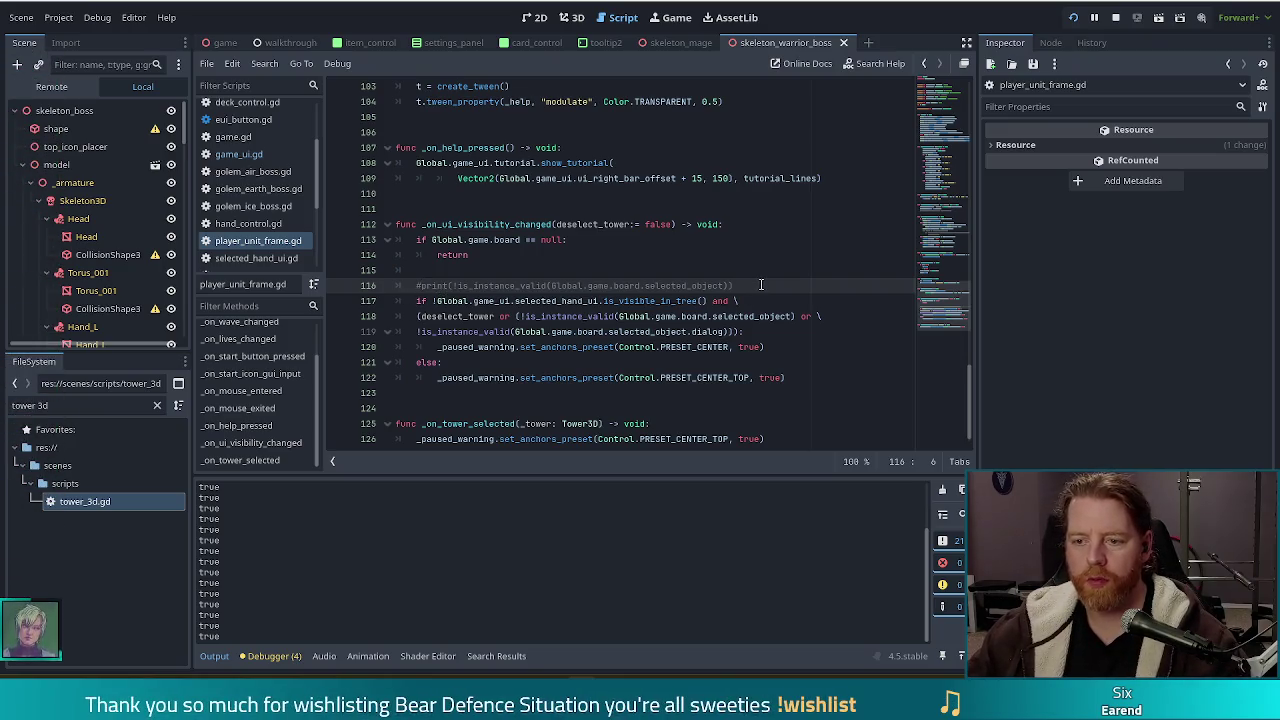
key("Return")
type("print(")
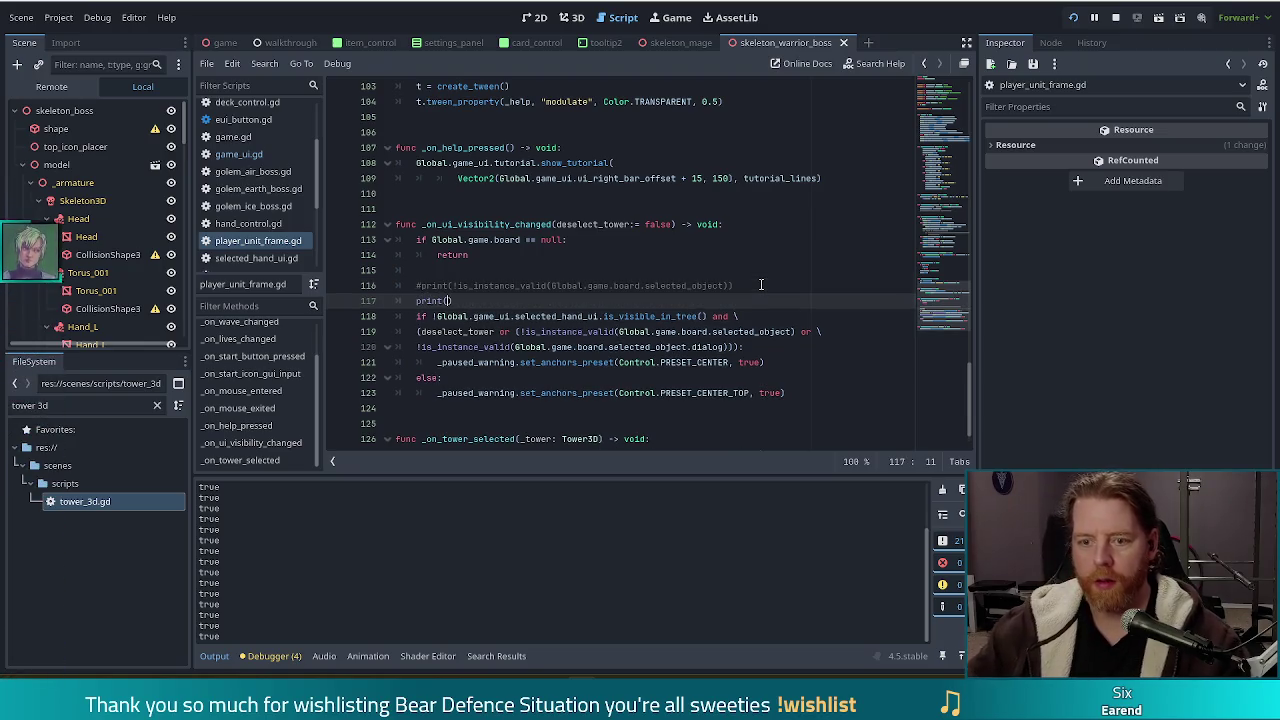
type("(")
left_click(500, 272)
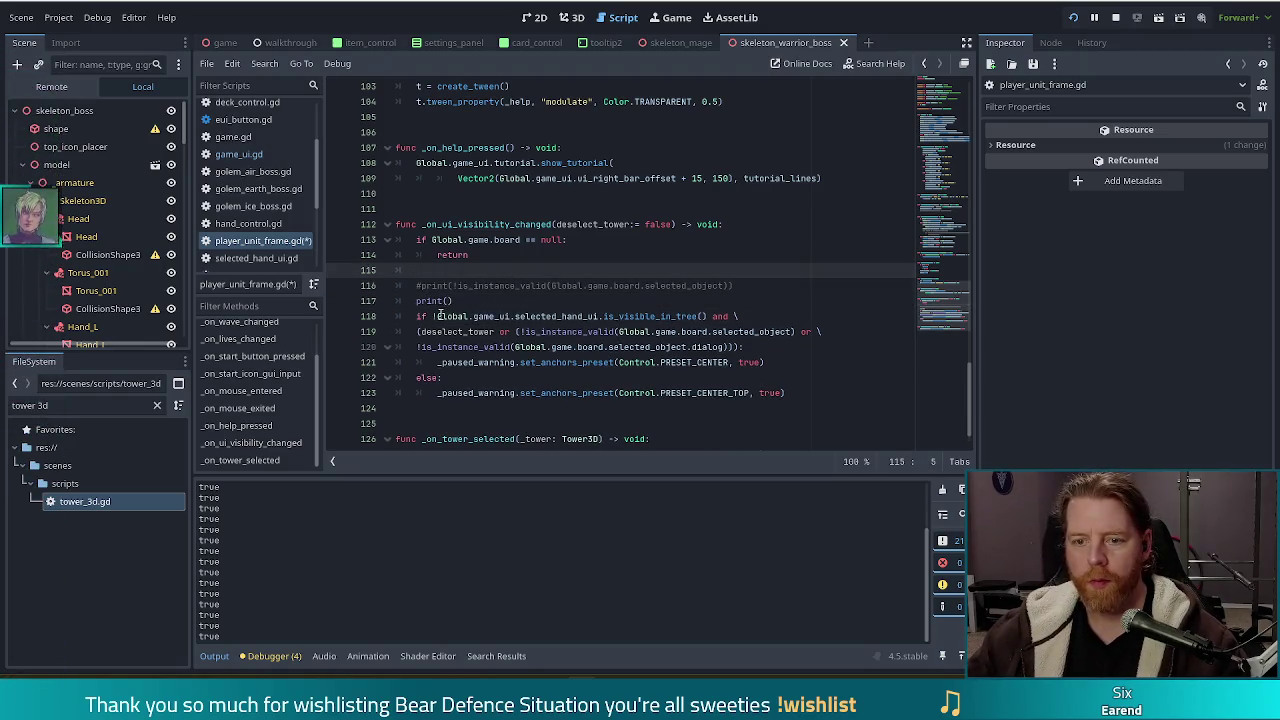
left_click_drag(437, 316, 709, 316)
key("ctrl+c")
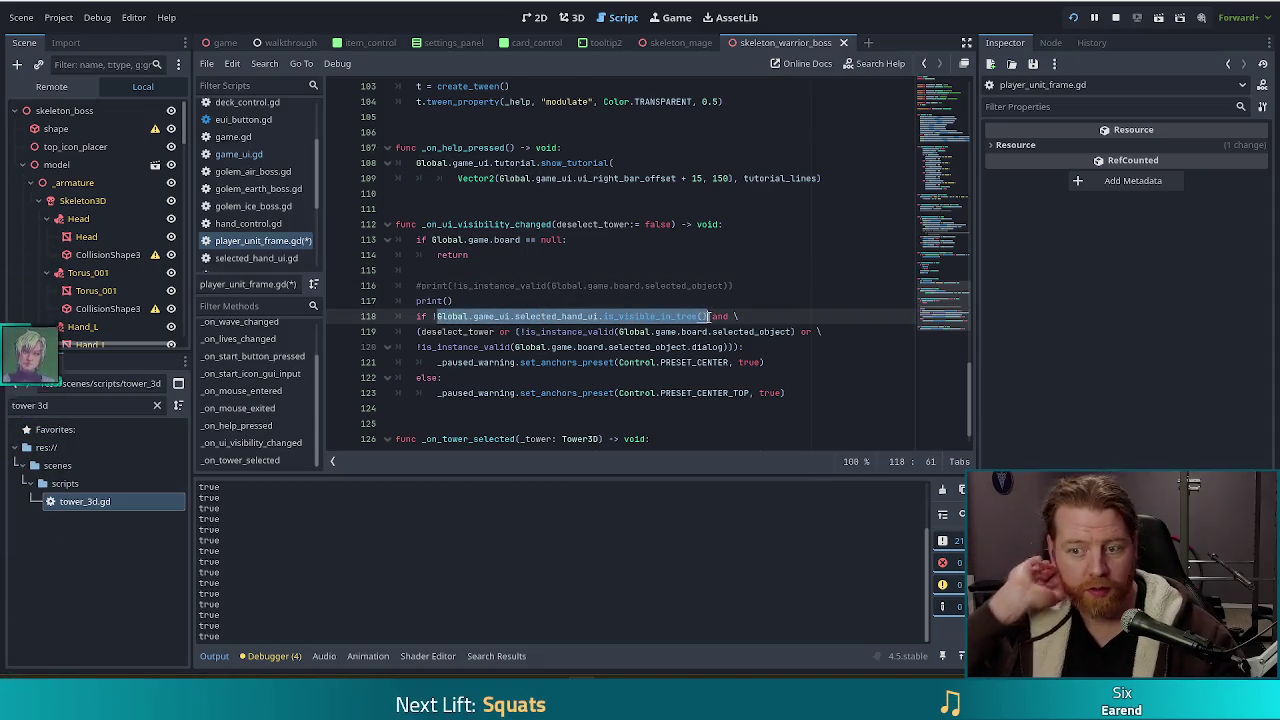
left_click(456, 302)
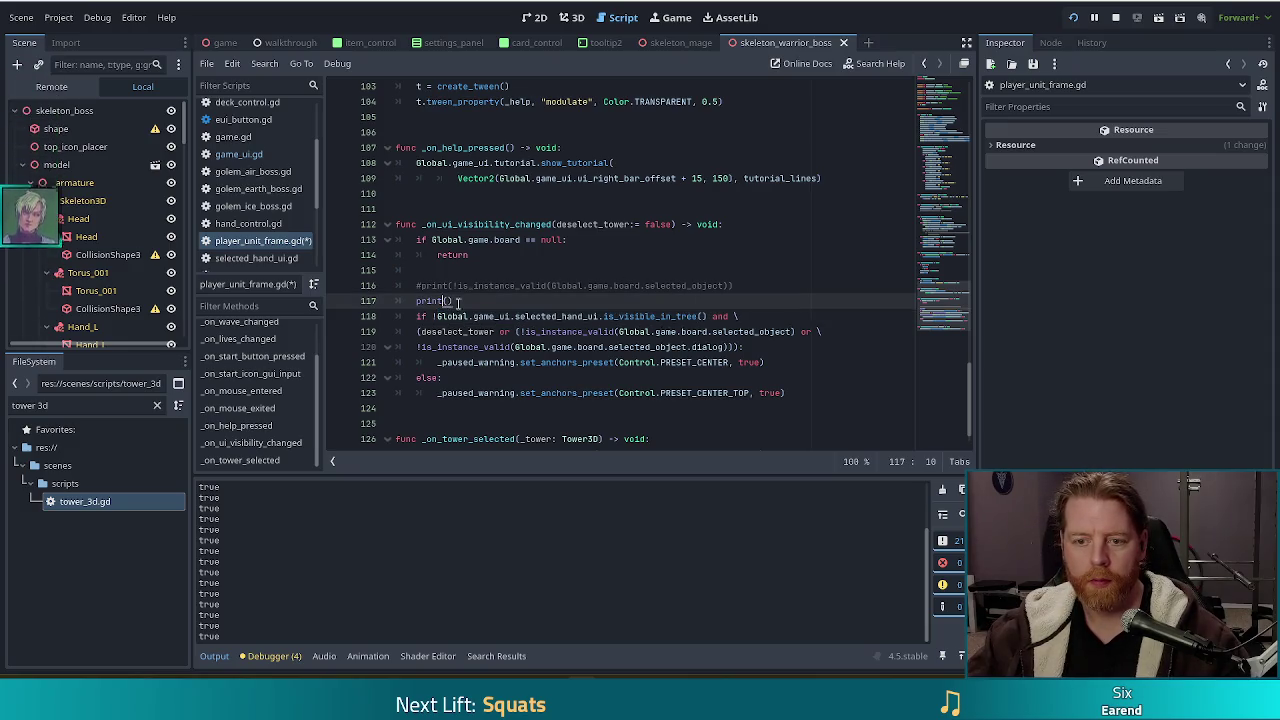
key("ctrl+v")
Clear the Output log, save the script, and bring the running game forward
left_click(940, 491)
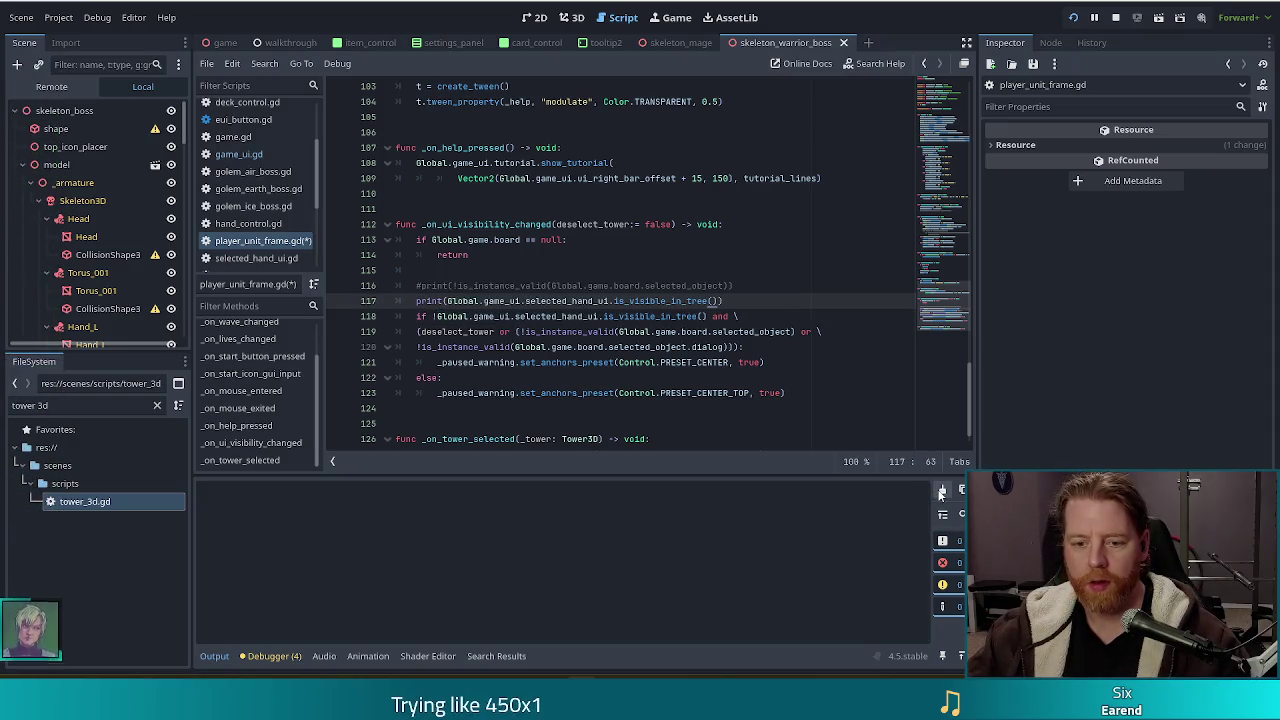
key("ctrl+s")
key("alt+Tab")
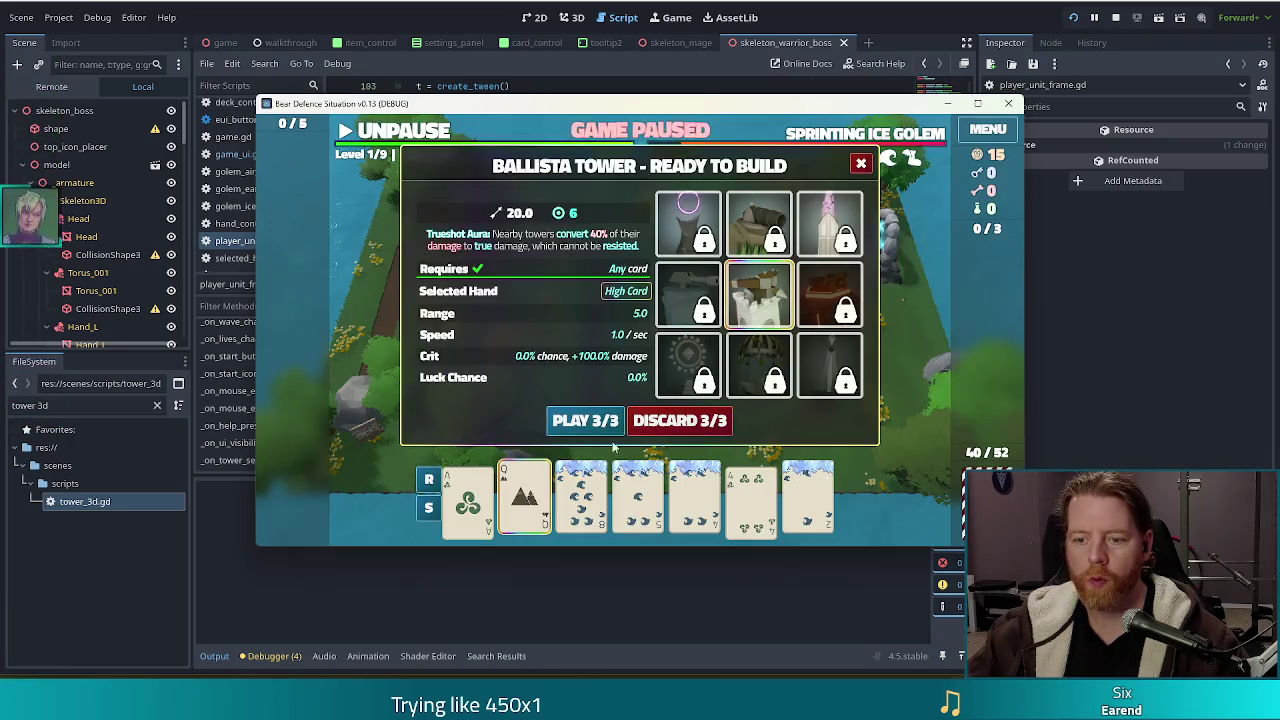
Close the Ballista Tower build dialog in the paused game and scroll through selected_hand_ui.gd in the editor
key("alt+Tab")
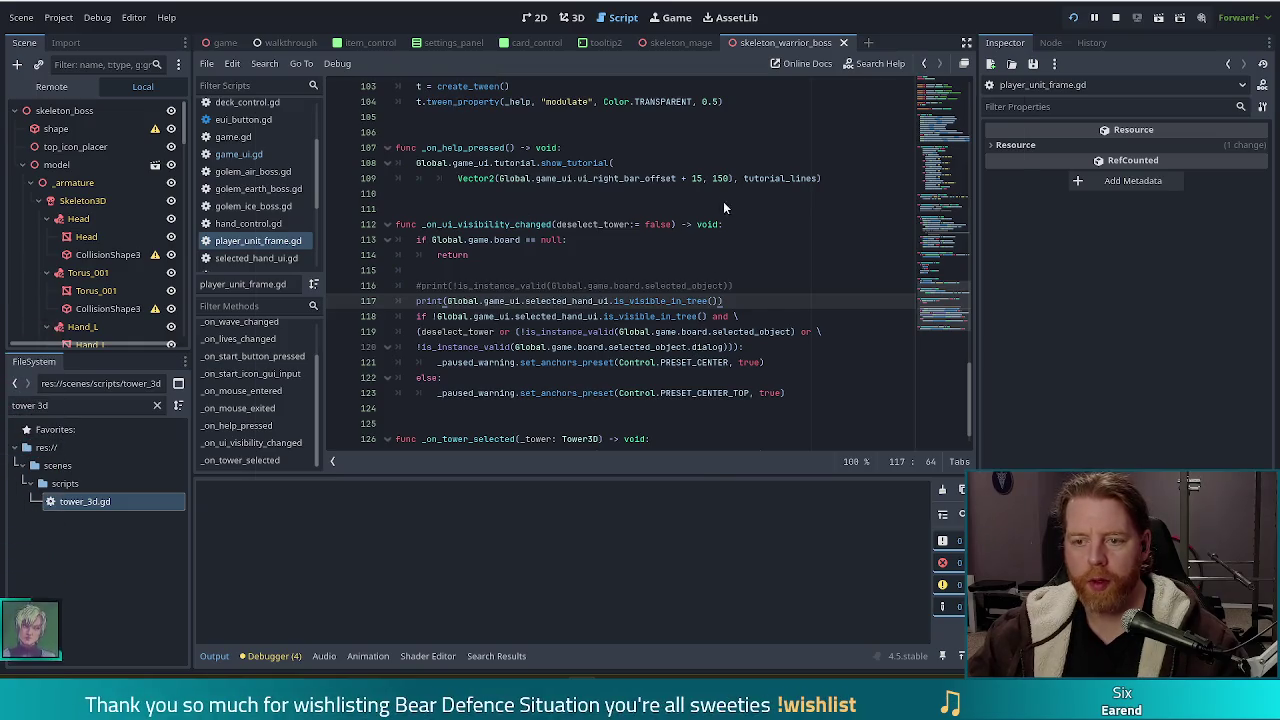
key("alt+Tab")
left_click(862, 167)
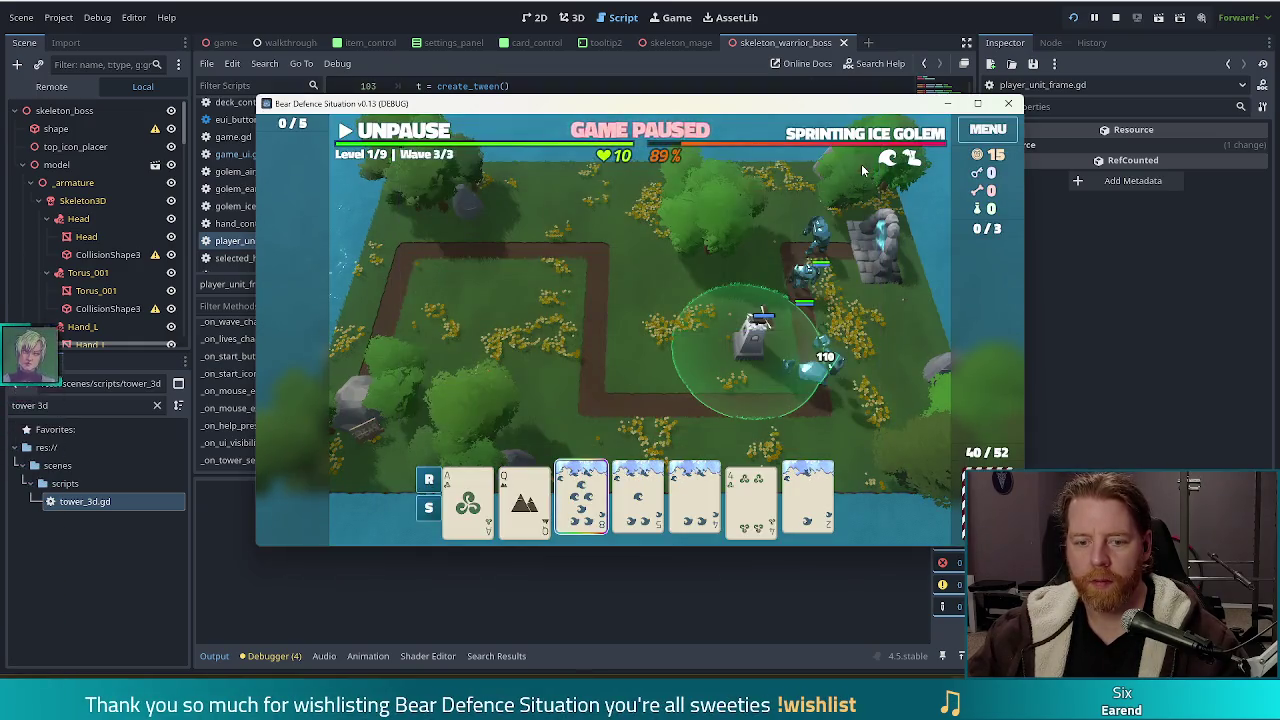
key("alt+Tab")
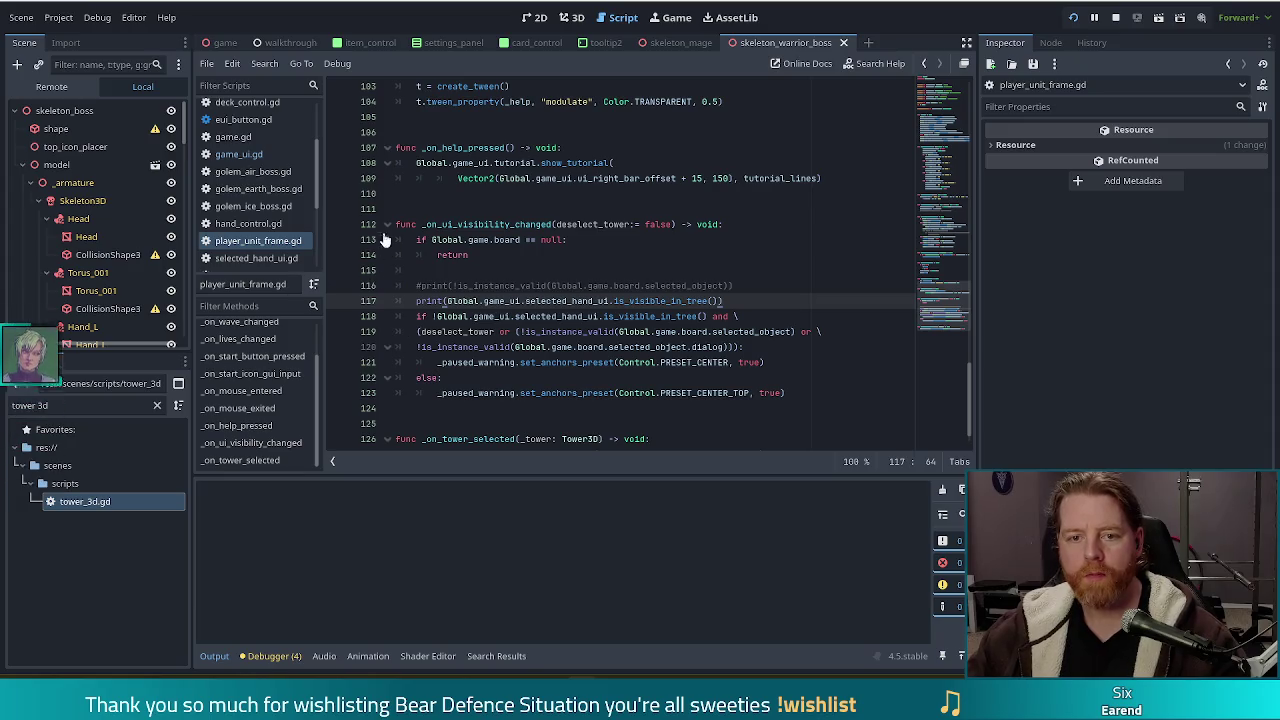
scroll(257, 200, "down", 2)
Open selected_hand_ui.gd and scroll through its code
left_click(256, 190)
left_click(542, 240)
scroll(656, 300, "up", 2)
scroll(656, 300, "down", 6)
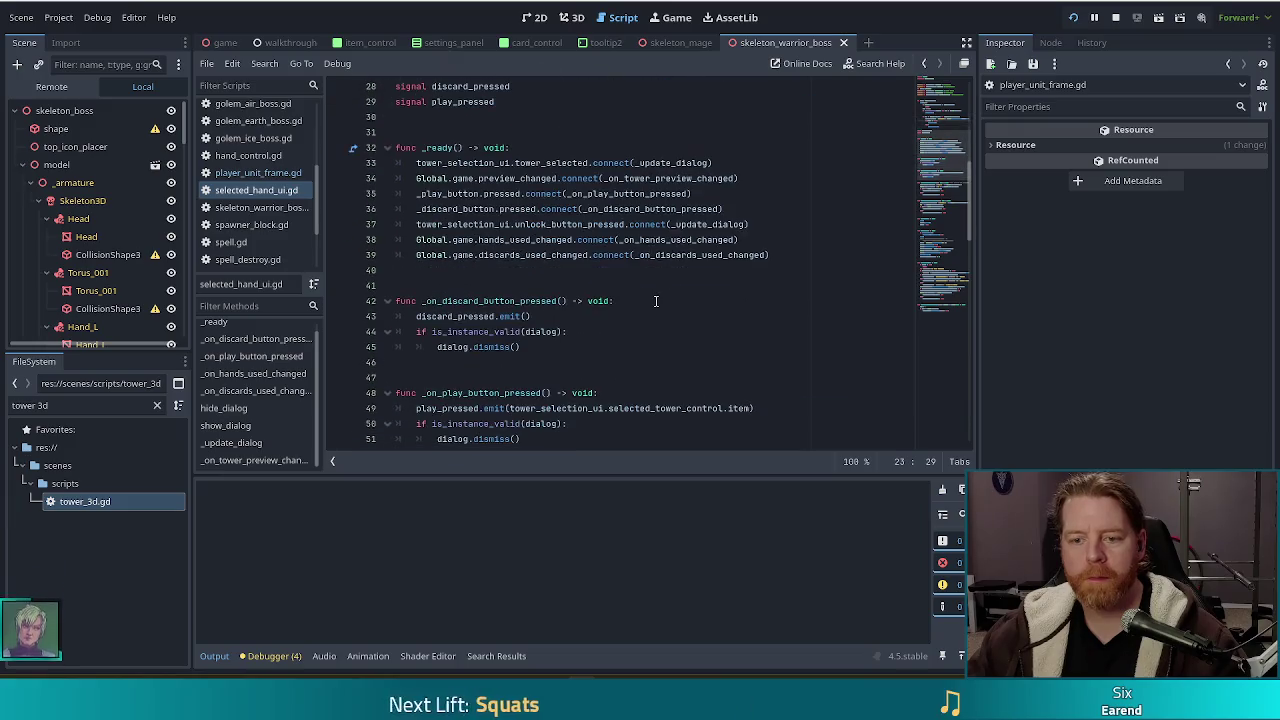
scroll(594, 276, "down", 3)
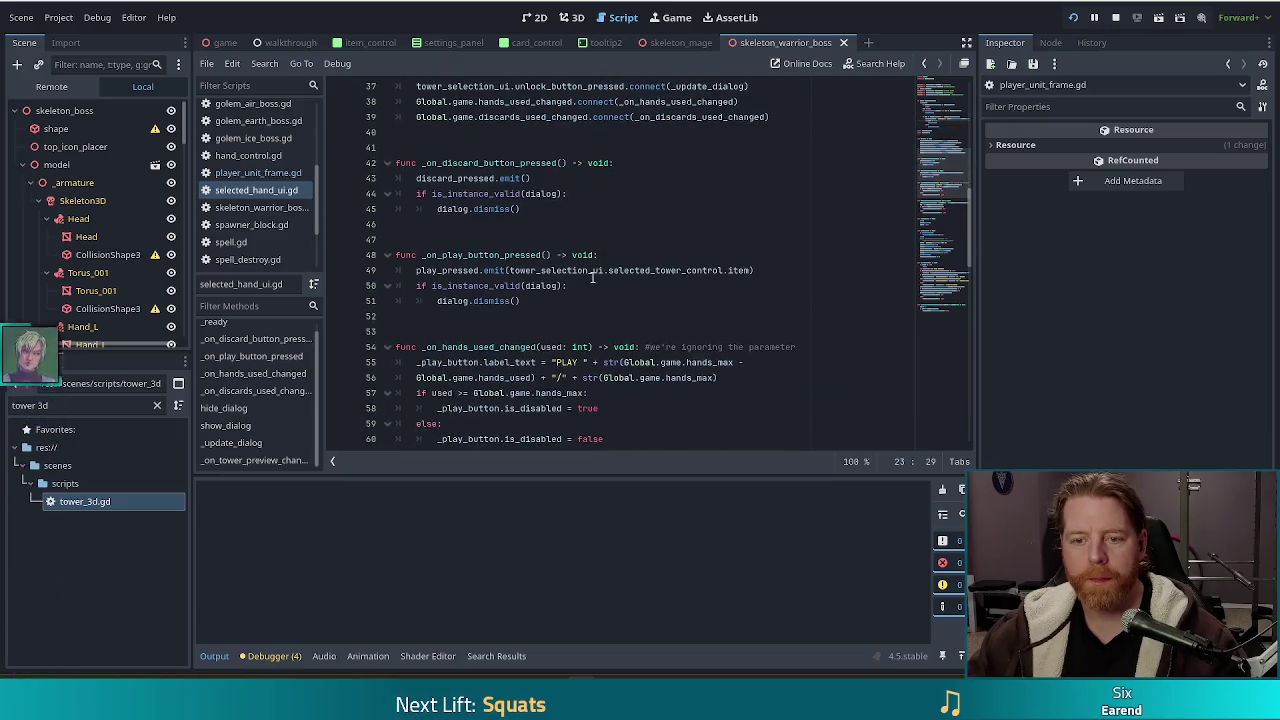
scroll(590, 280, "up", 3)
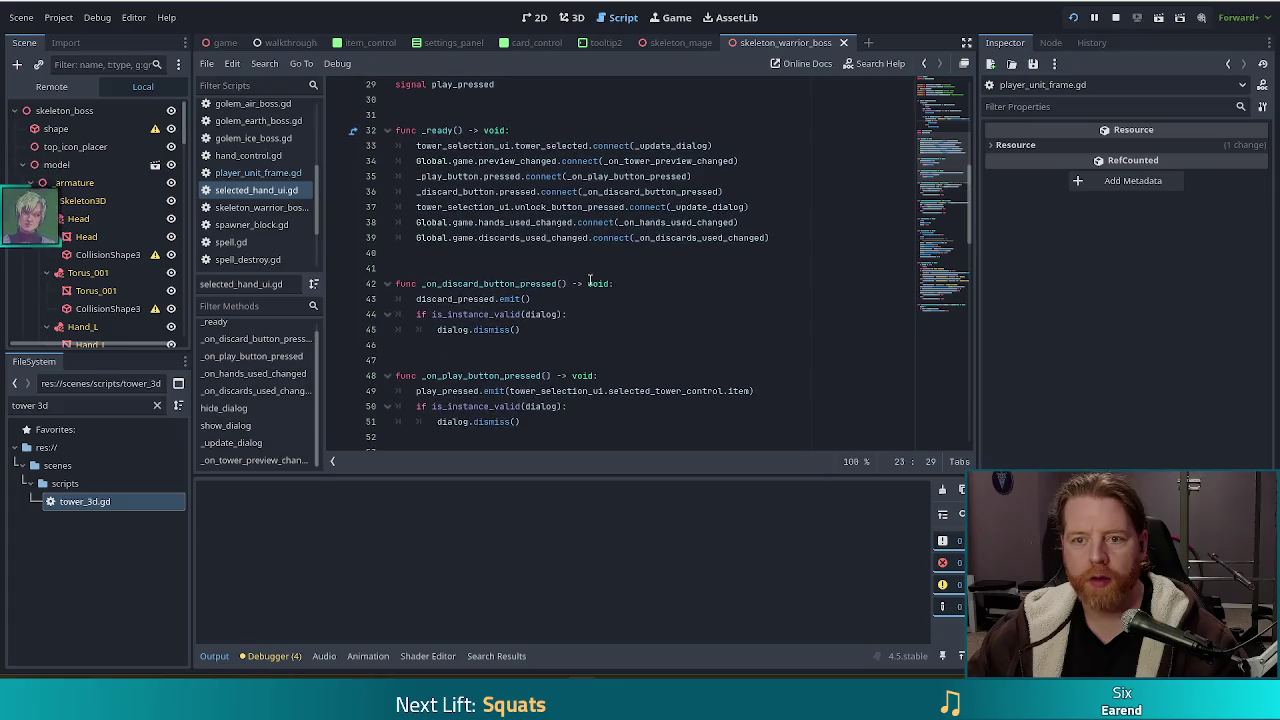
scroll(590, 280, "down", 8)
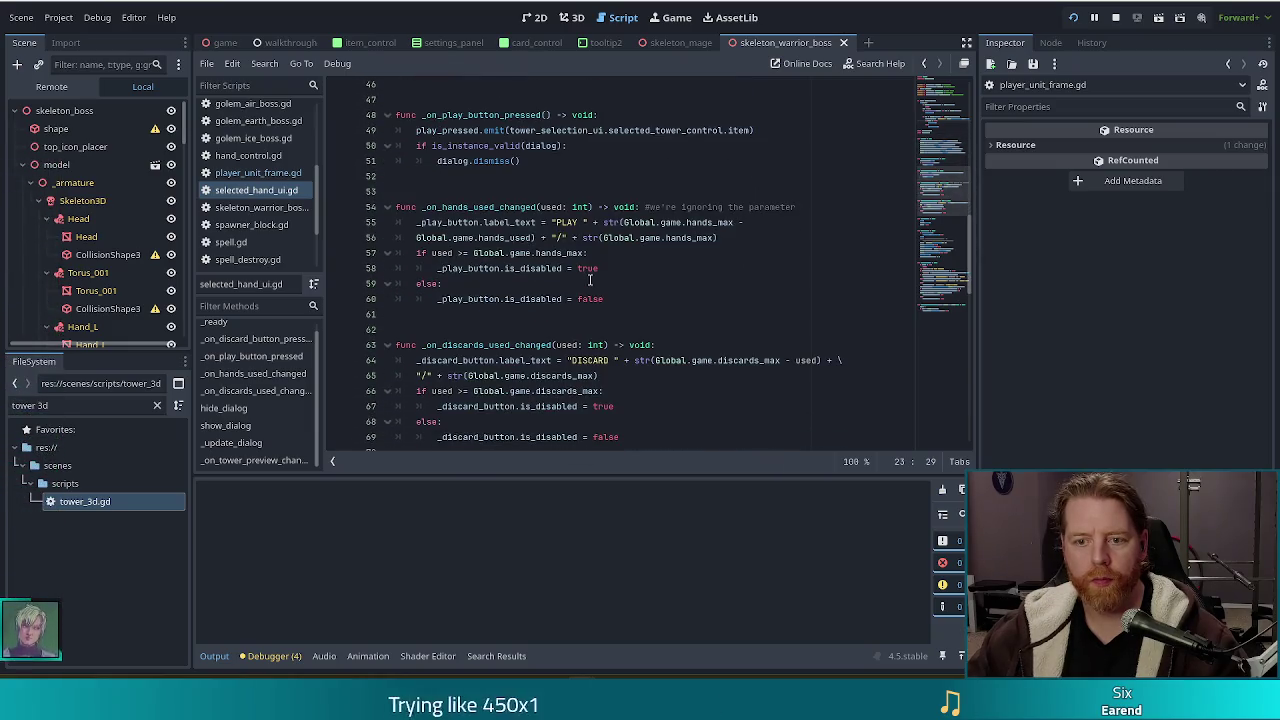
scroll(590, 280, "down", 2)
scroll(590, 280, "down", 7)
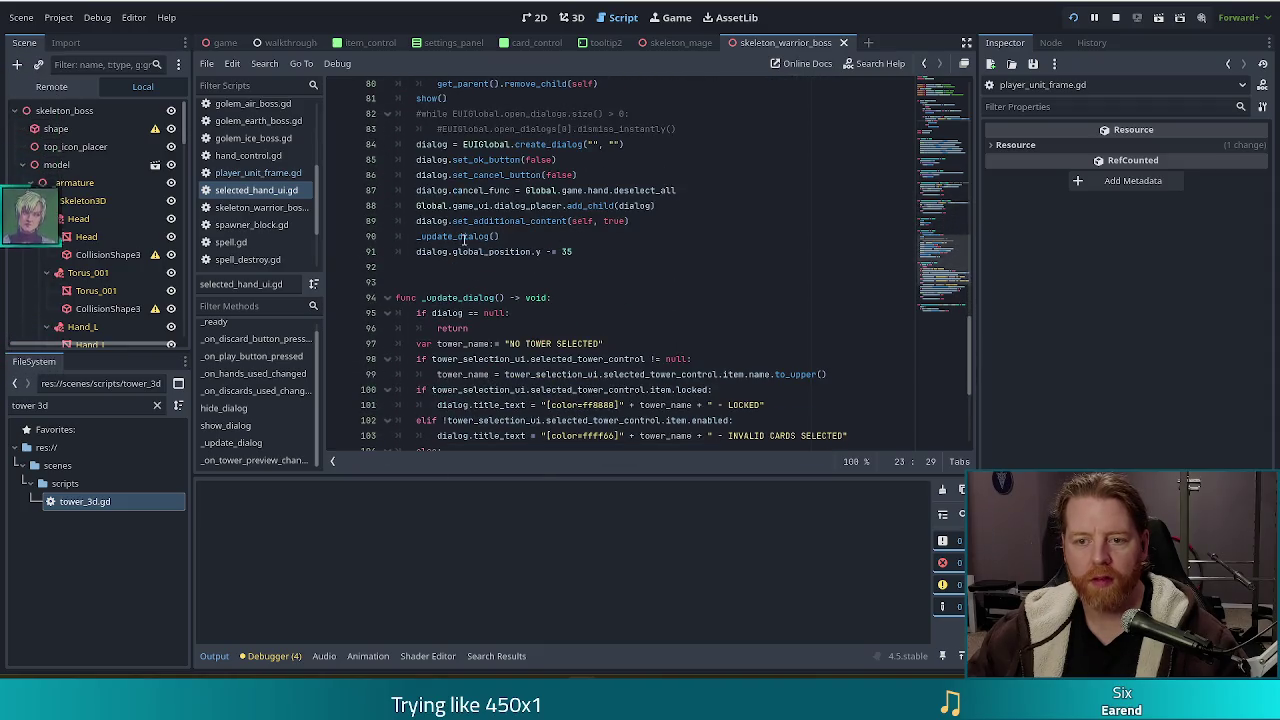
Search selected_hand_ui.gd for 'emit' and step to the next match
left_click(613, 190)
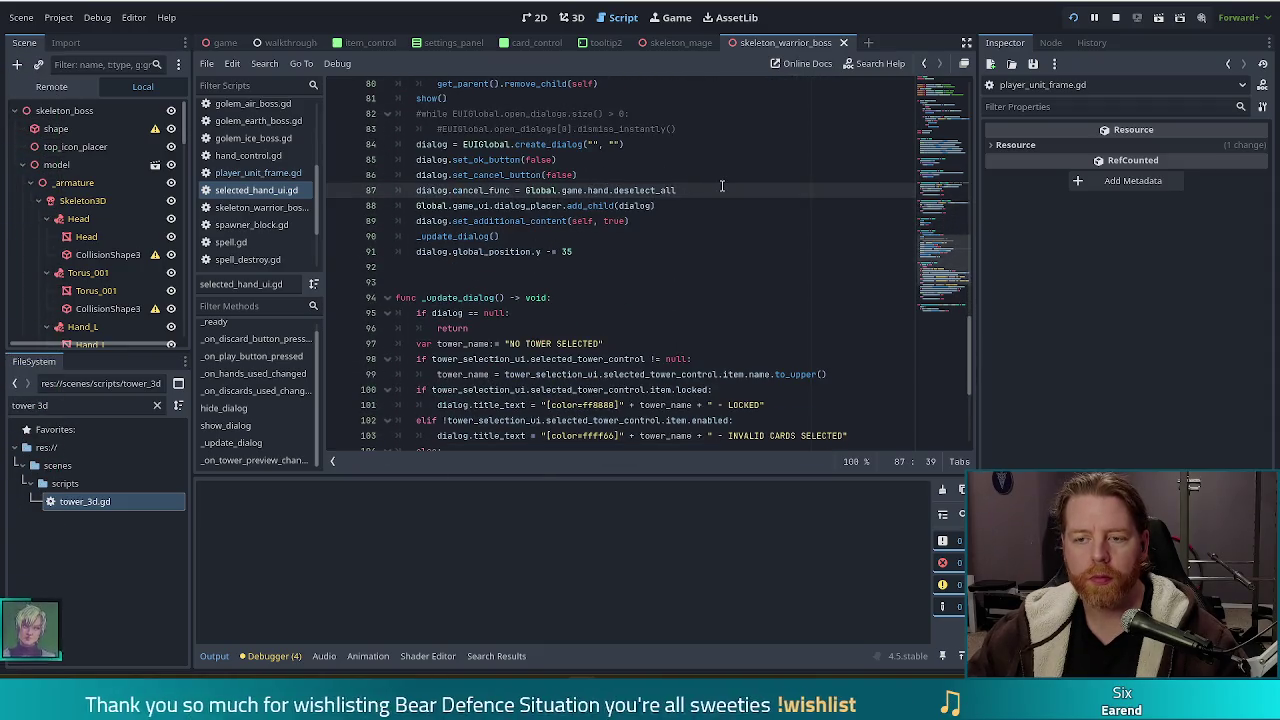
left_click_drag(676, 190, 587, 190)
left_click(587, 190)
scroll(692, 220, "up", 1)
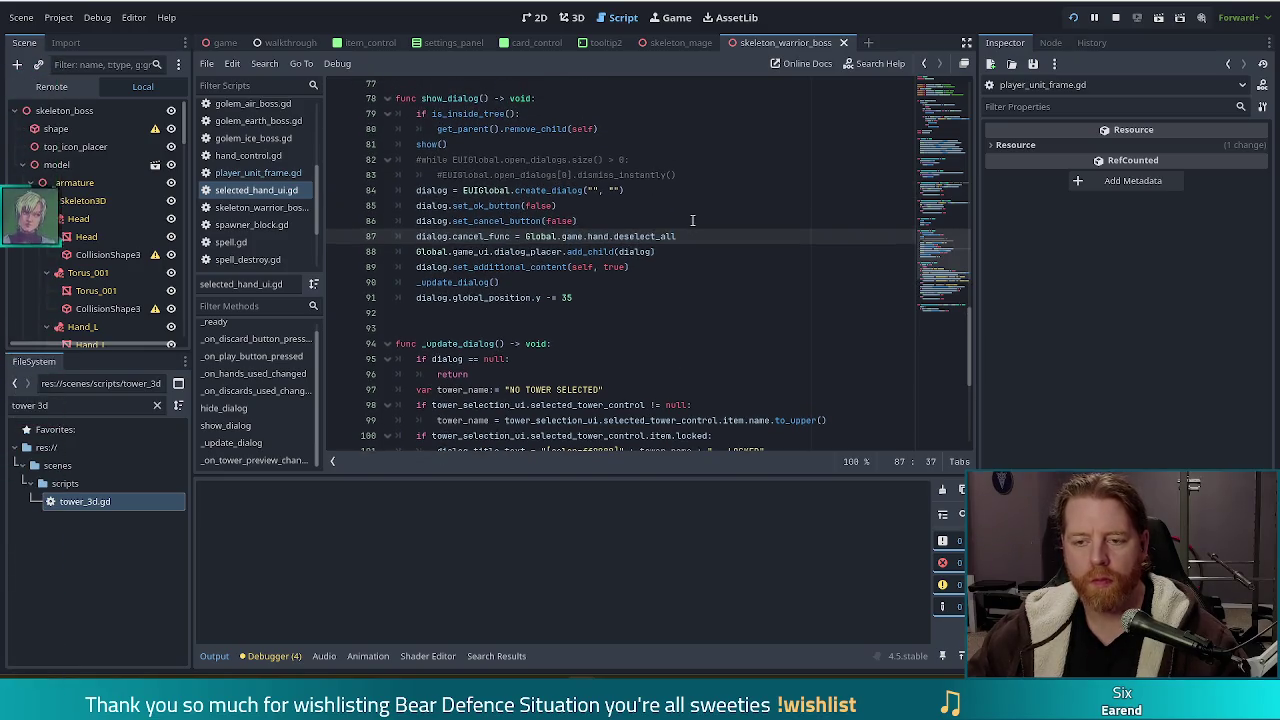
scroll(689, 224, "up", 1)
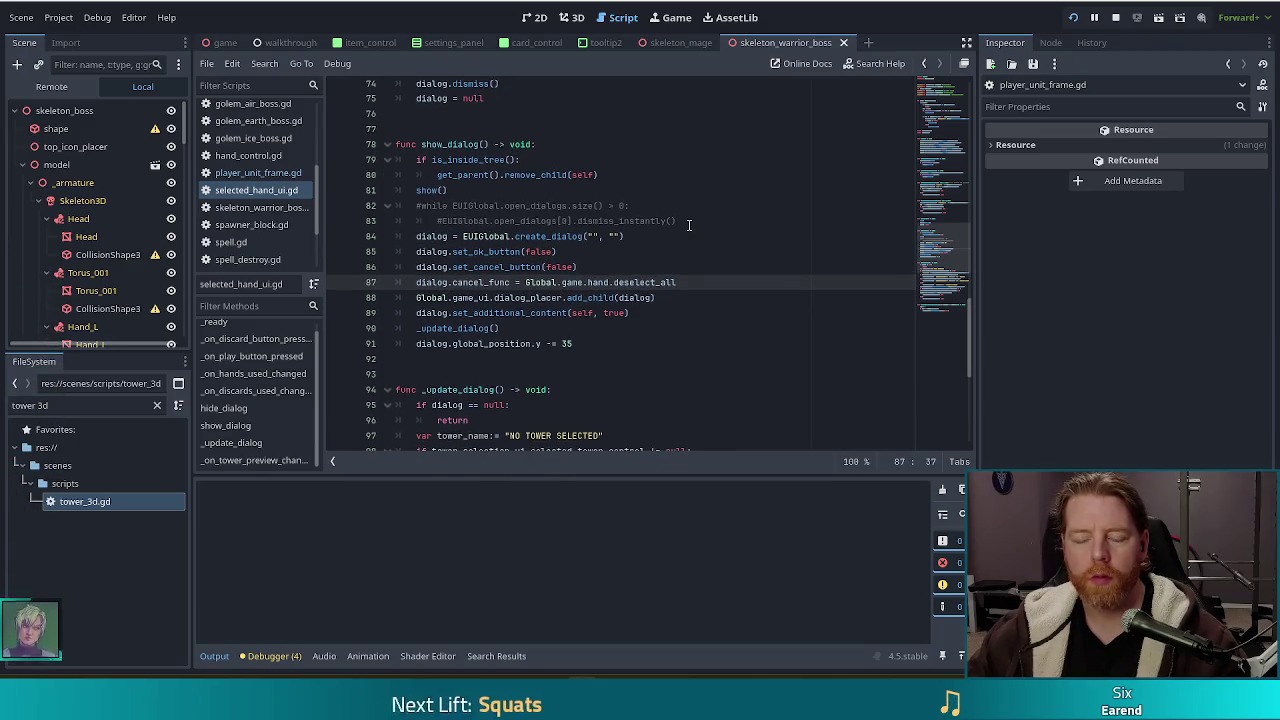
left_click(591, 221)
key("ctrl+f")
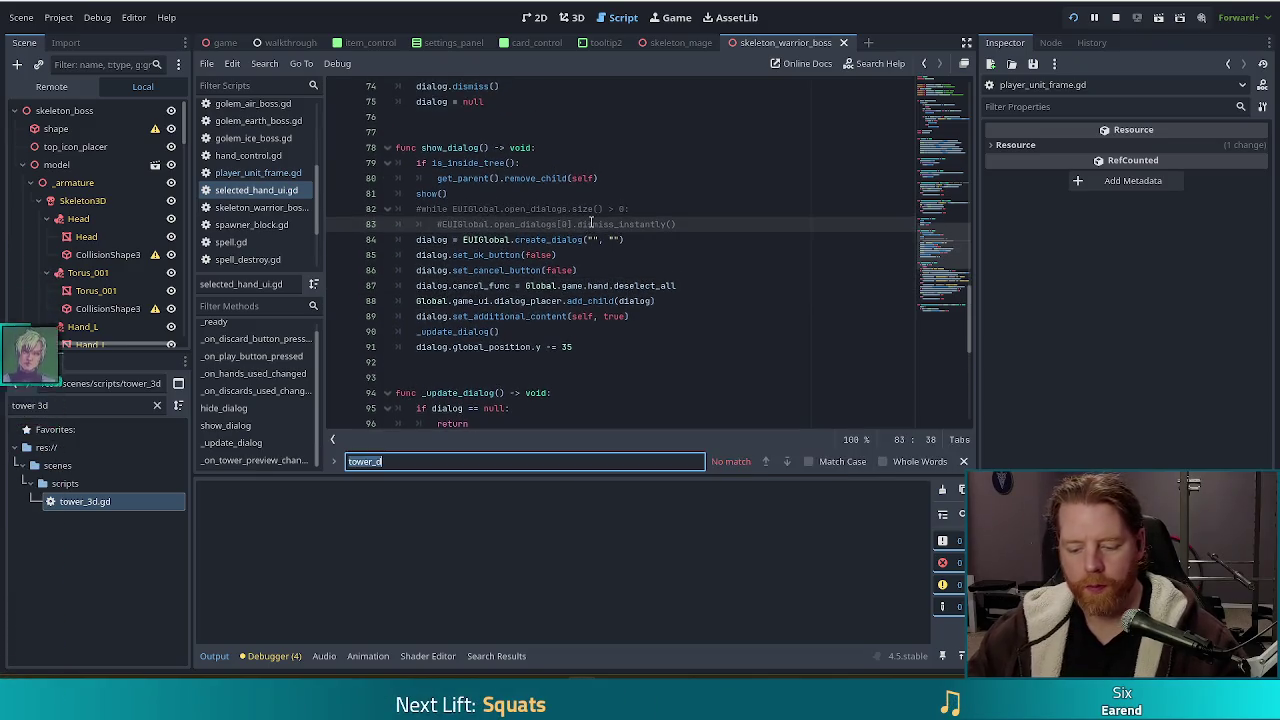
type("emit")
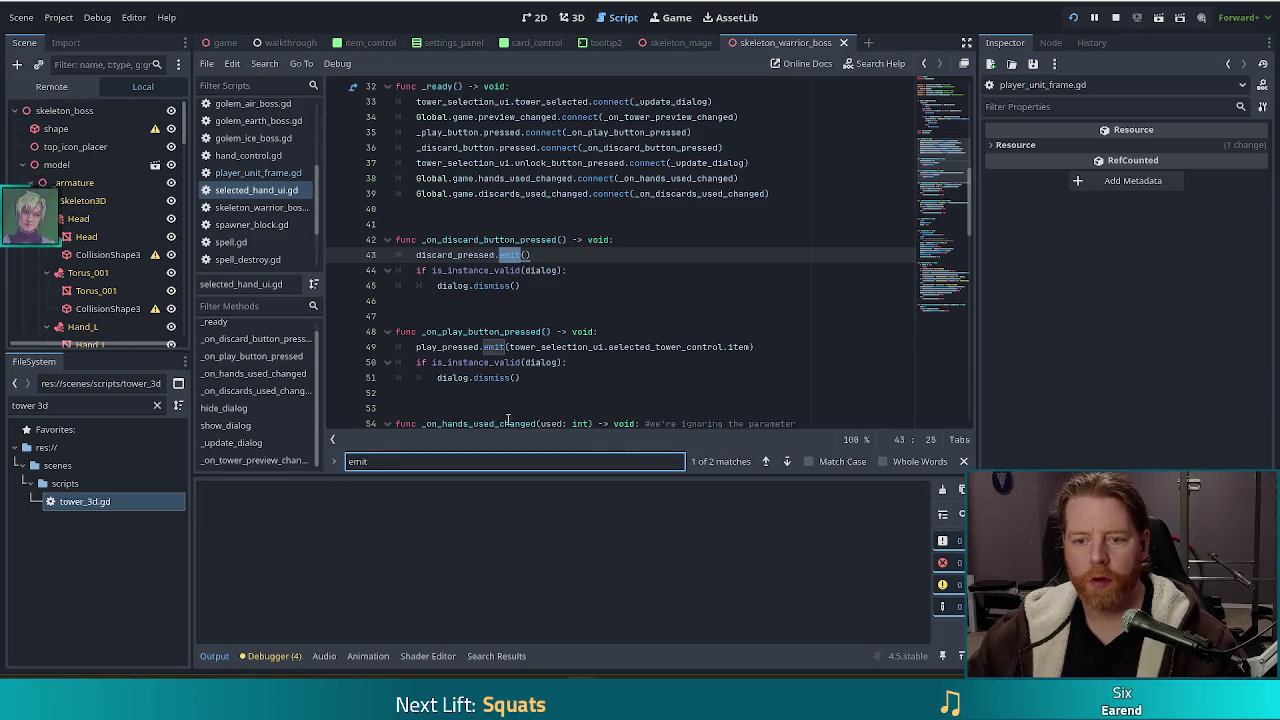
left_click(786, 461)
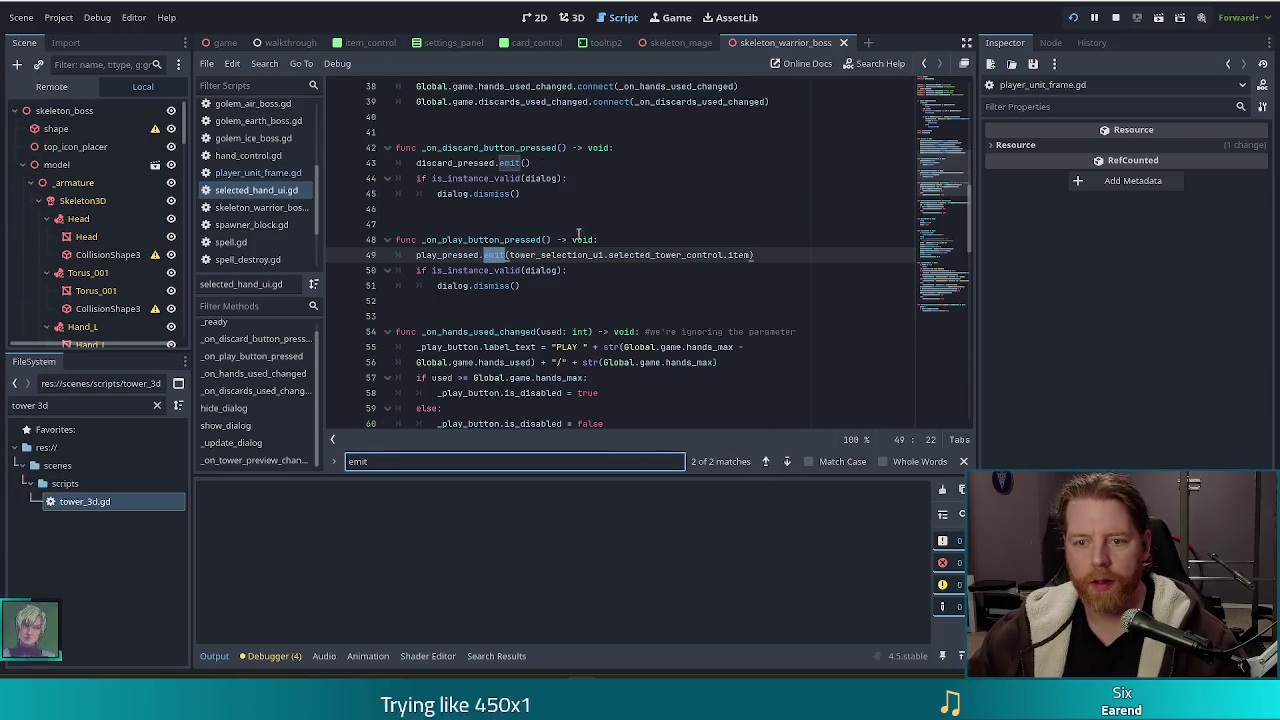
Check player_unit_frame.gd's _ready signal connections, then return to selected_hand_ui.gd's _on_play_button_pressed
left_click(260, 173)
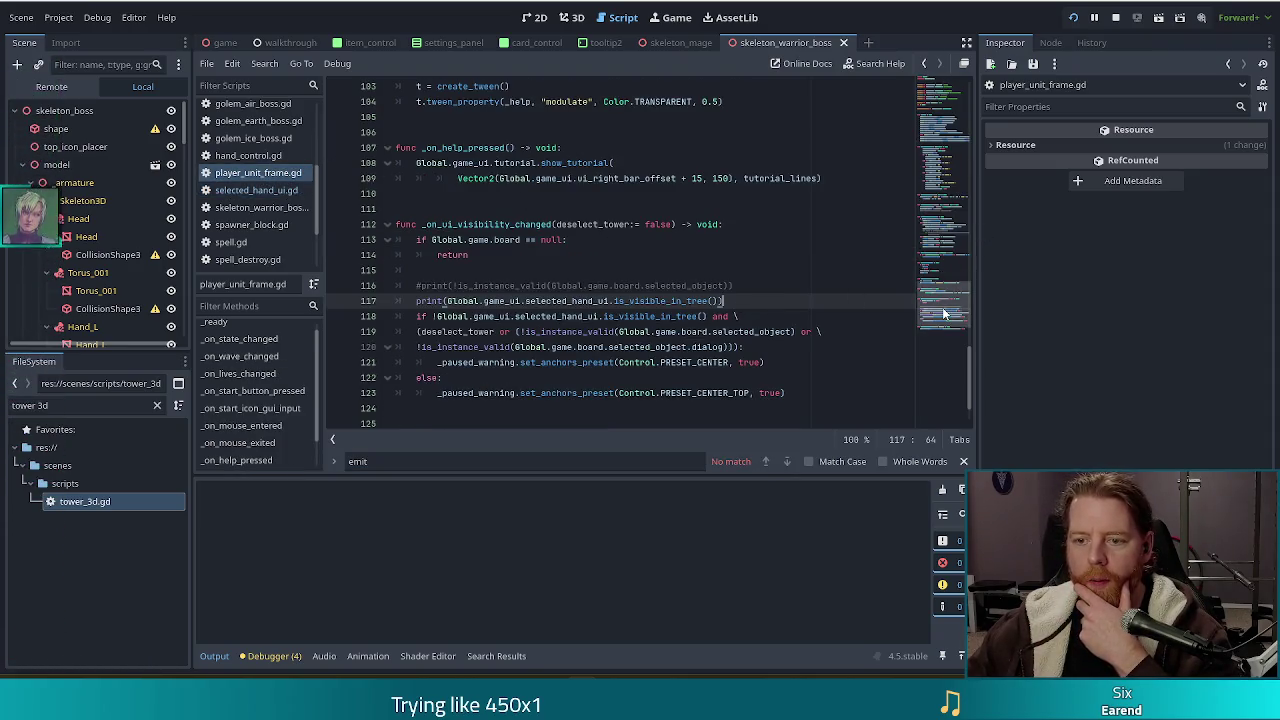
left_click_drag(942, 305, 940, 147)
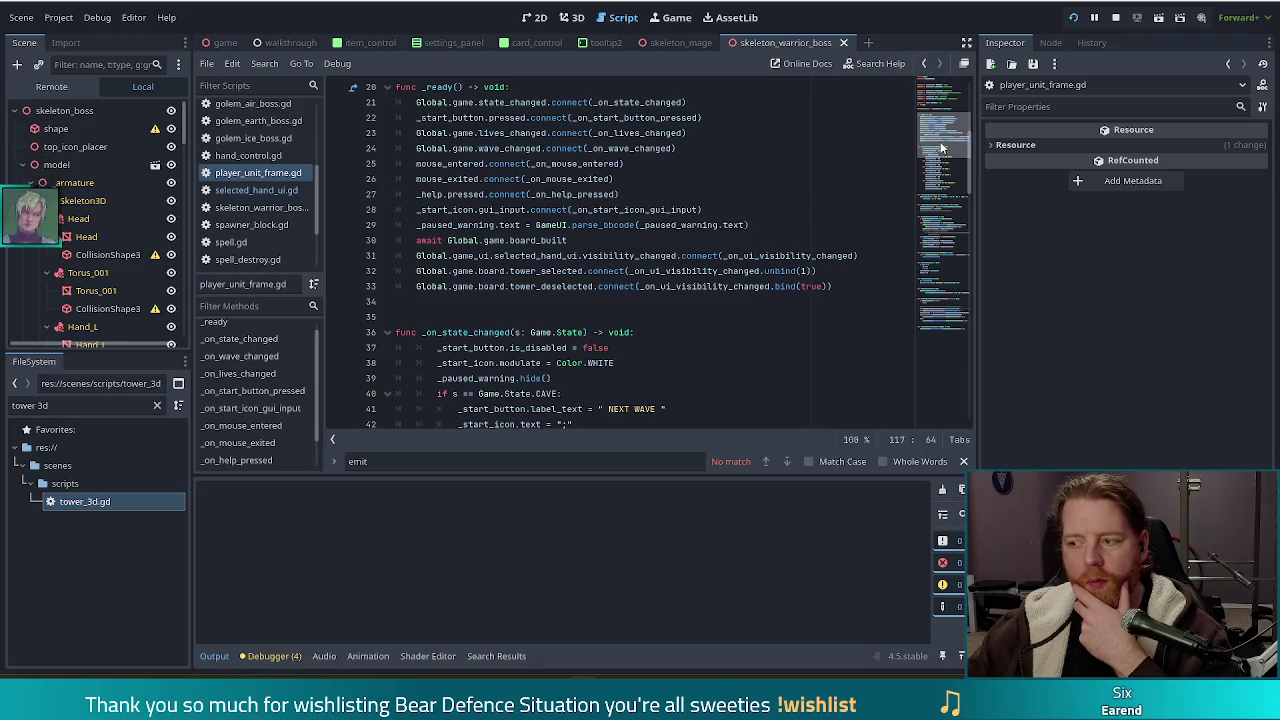
left_click(940, 147)
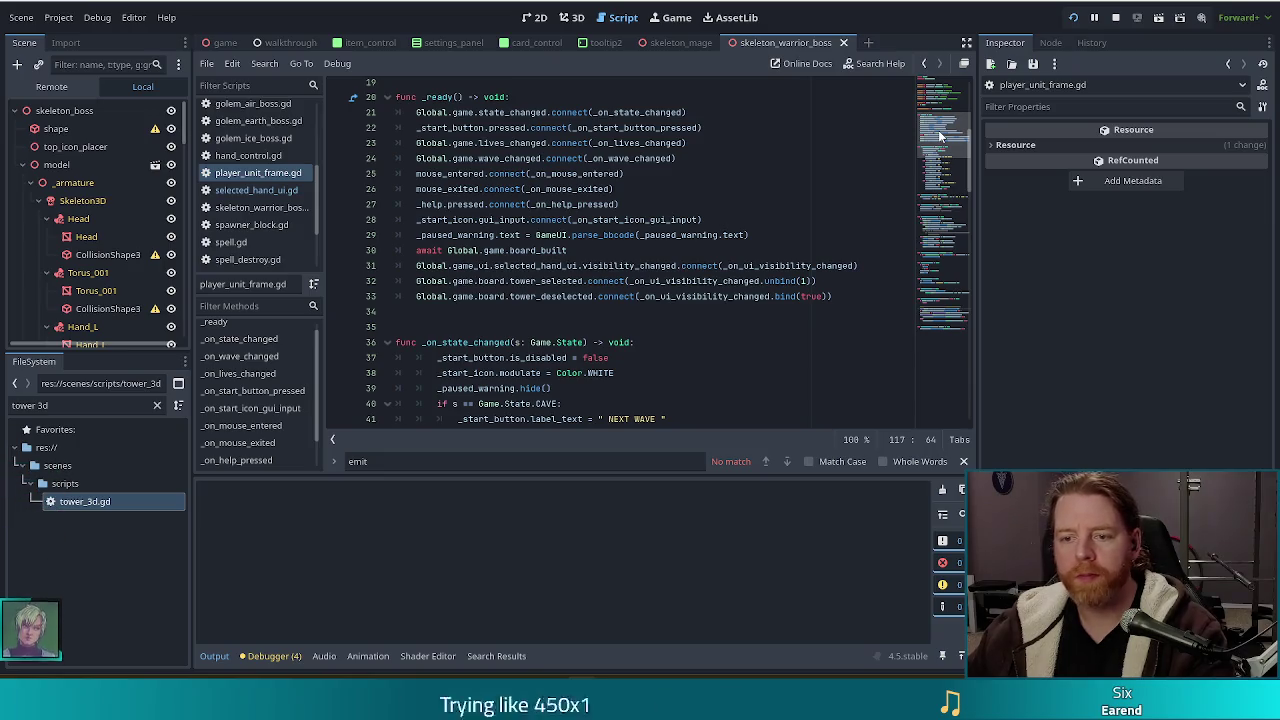
left_click(233, 190)
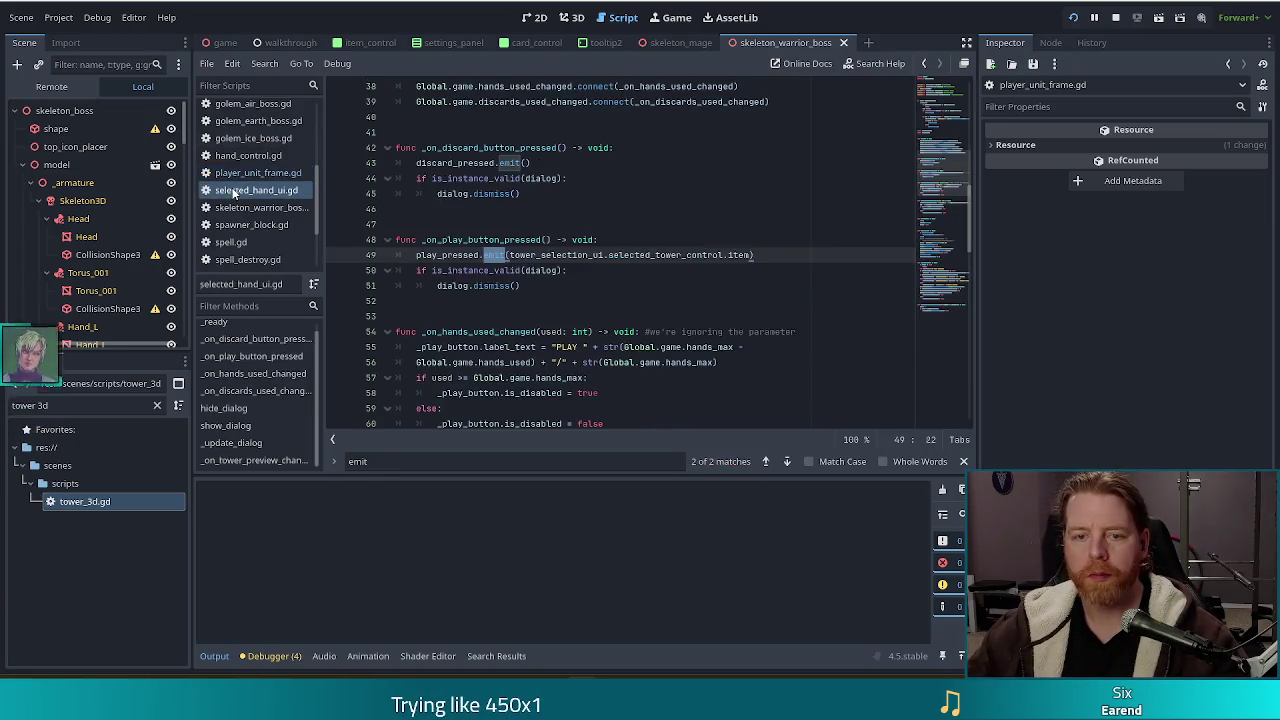
left_click(568, 240)
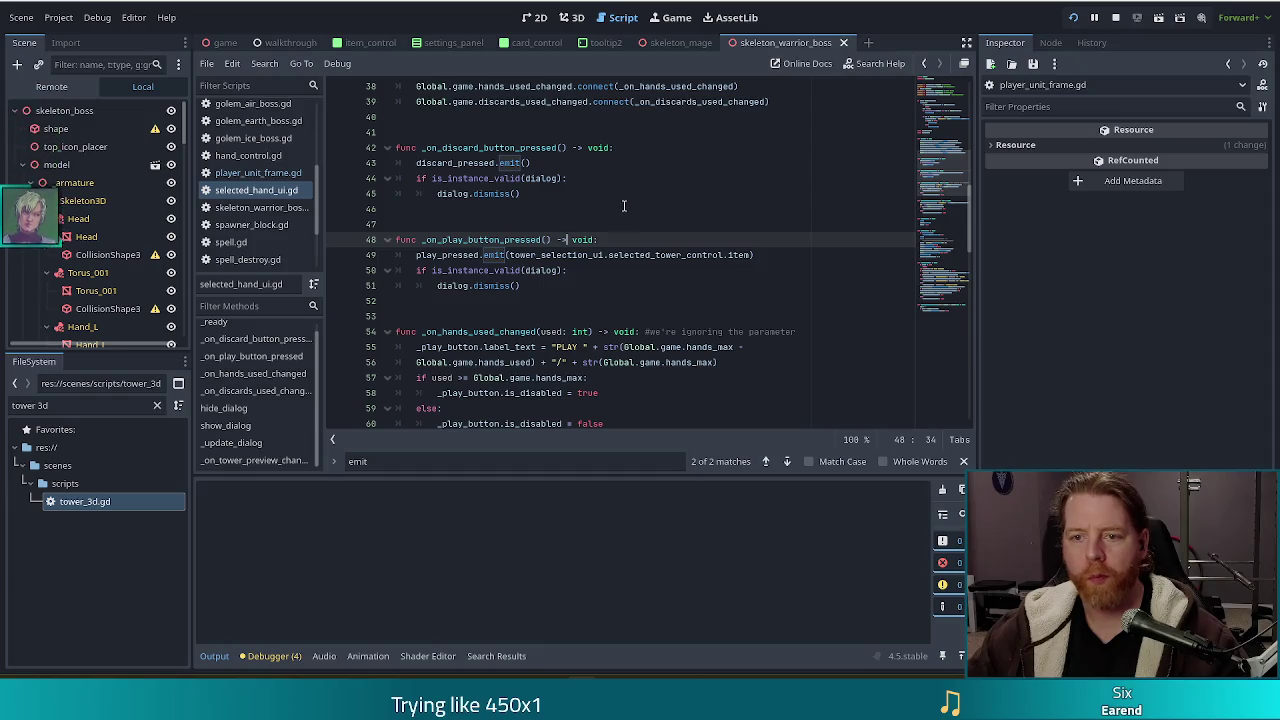
Search 'cancel_fu' to reach the cancel_func line, then return to player_unit_frame.gd
key("ctrl+f")
type("can")
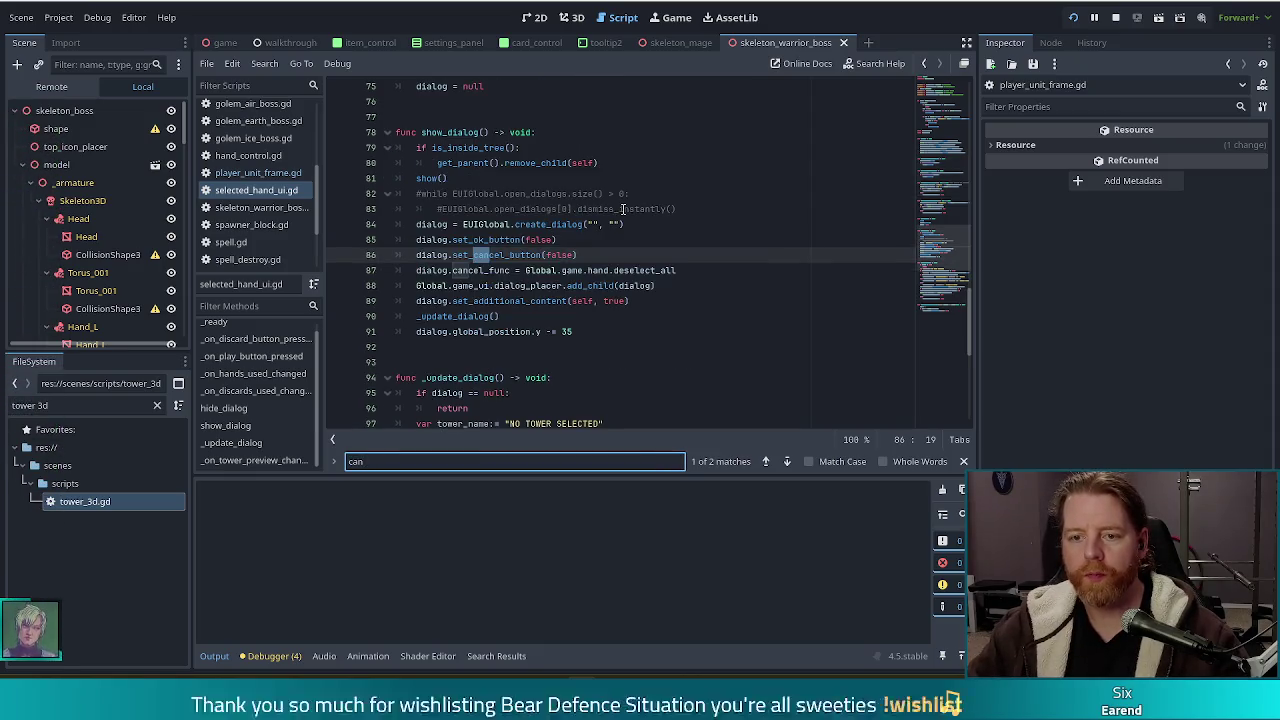
type("cel_fu")
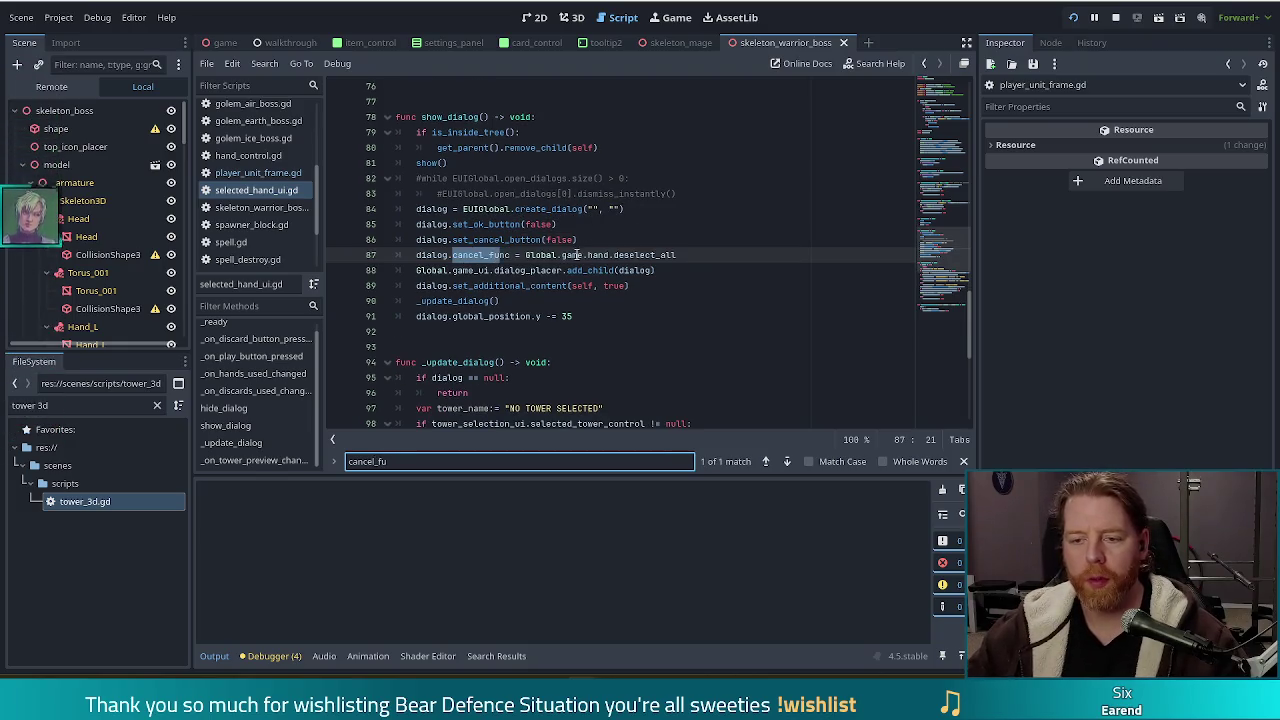
left_click(678, 255)
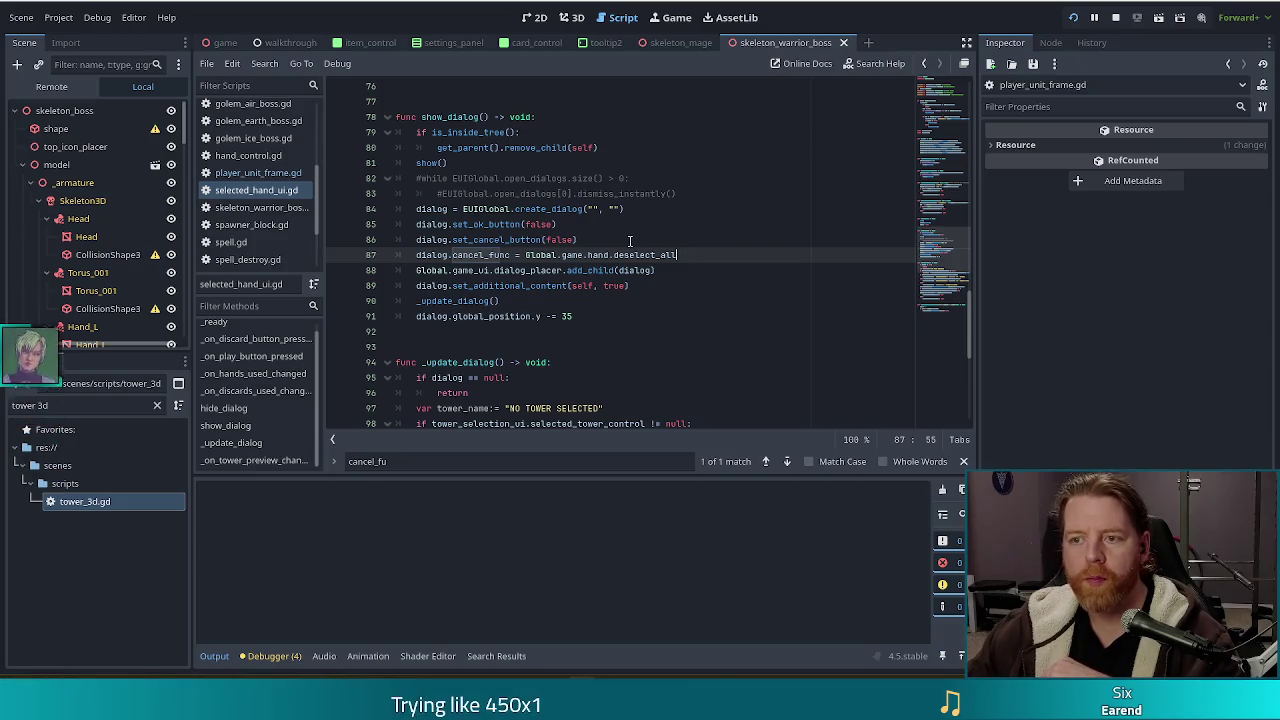
left_click(255, 172)
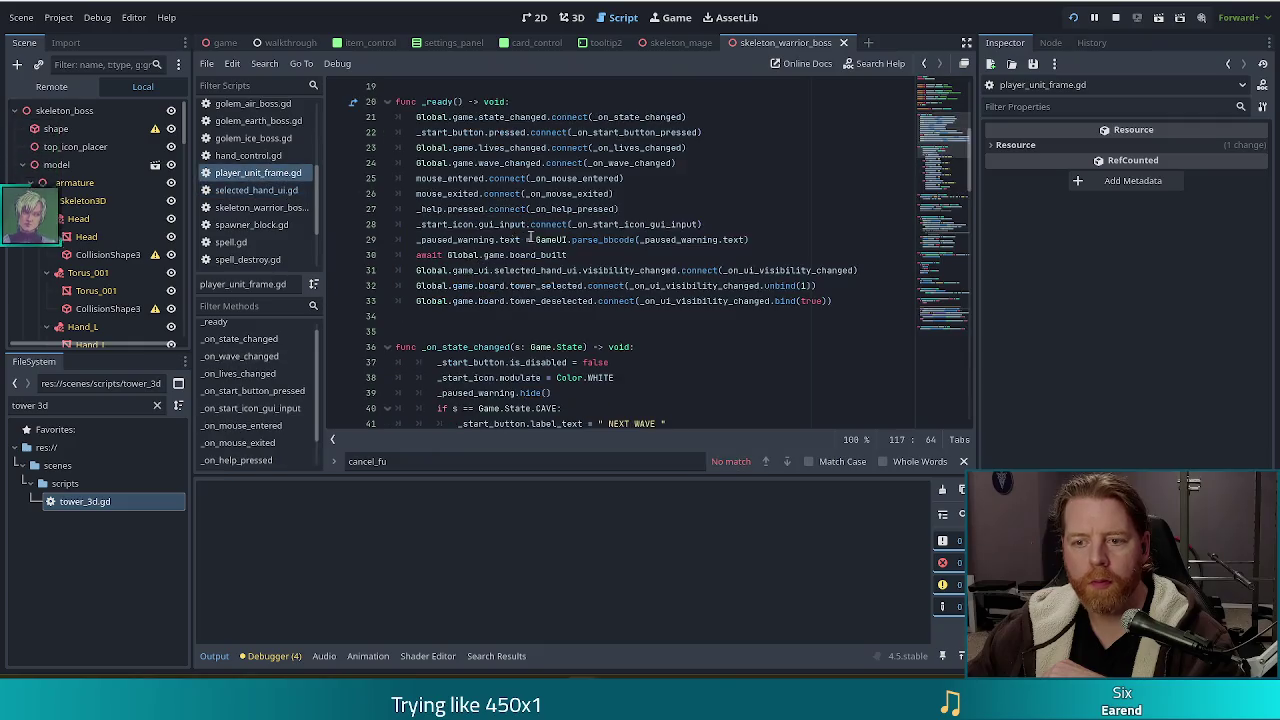
left_click(617, 270)
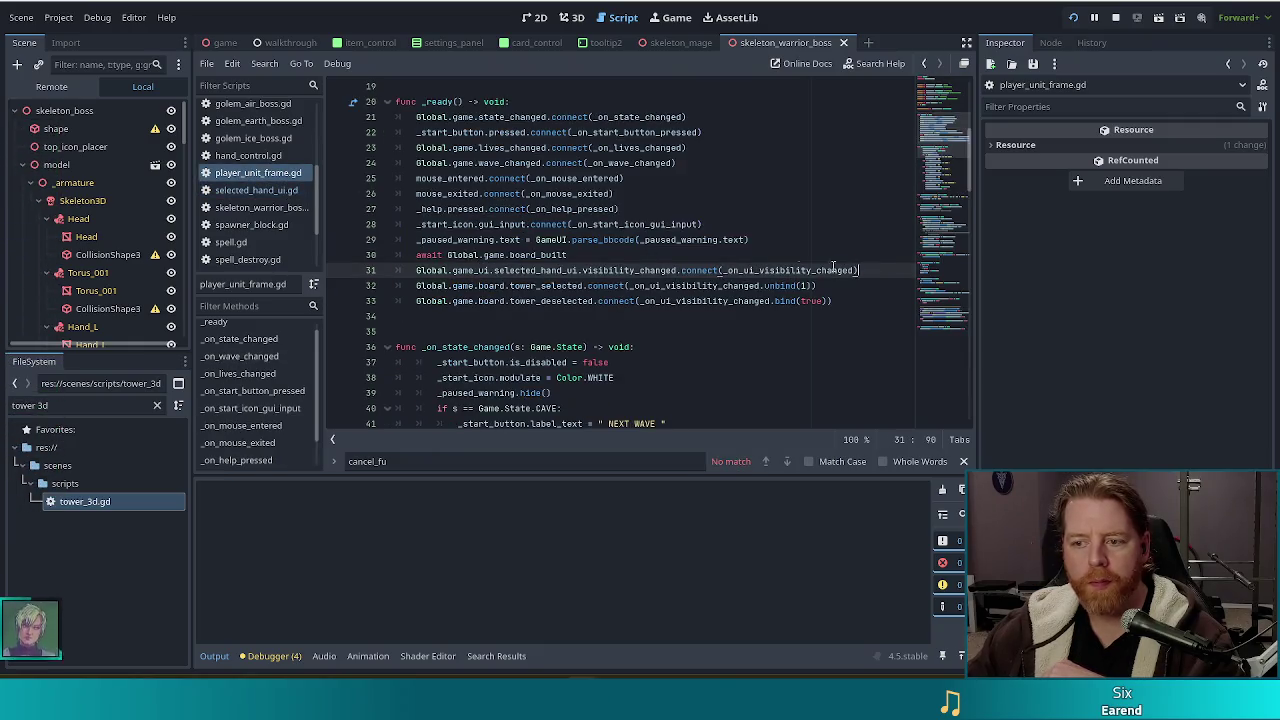
left_click_drag(858, 270, 578, 270)
left_click(650, 270)
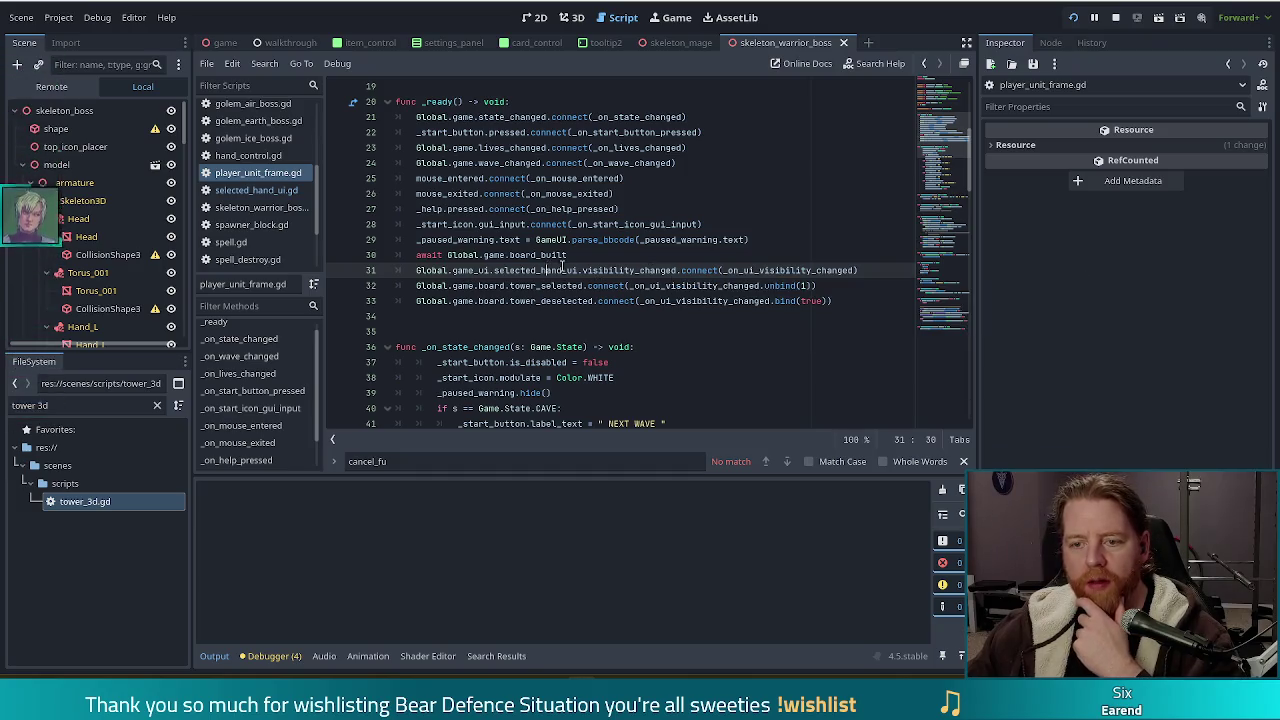
left_click(256, 190)
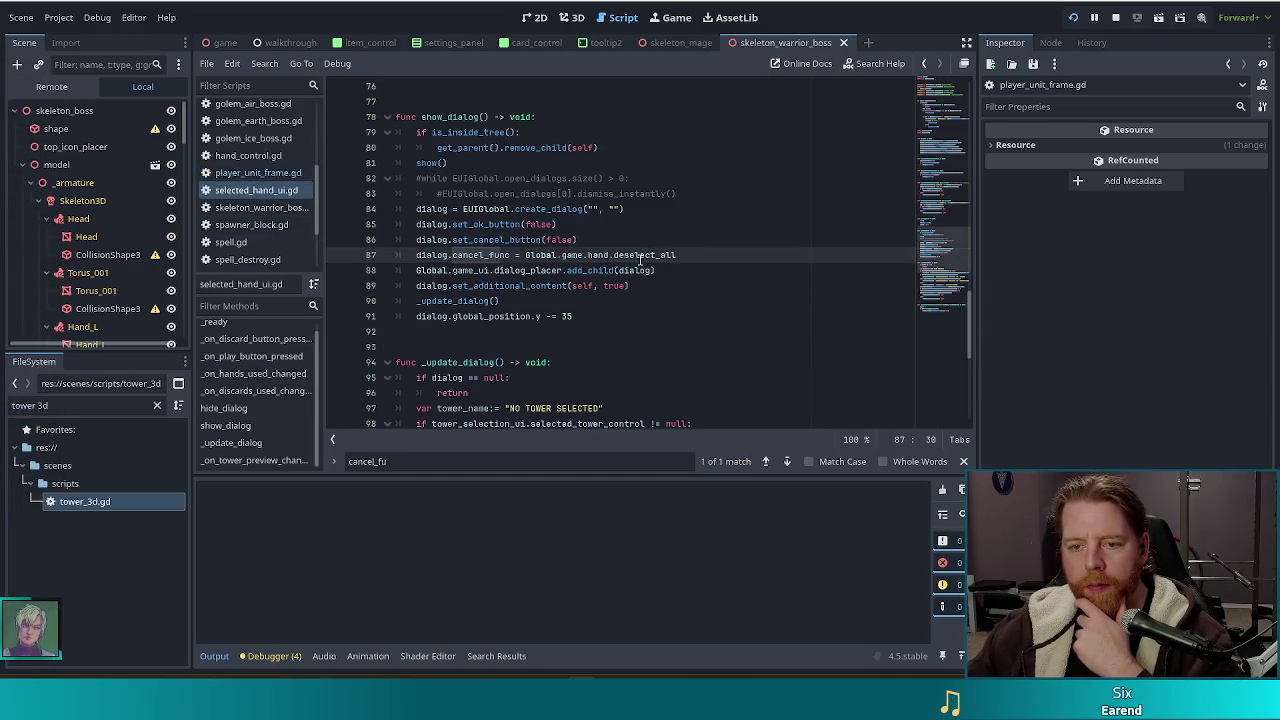
left_click(474, 209)
key("ctrl+f")
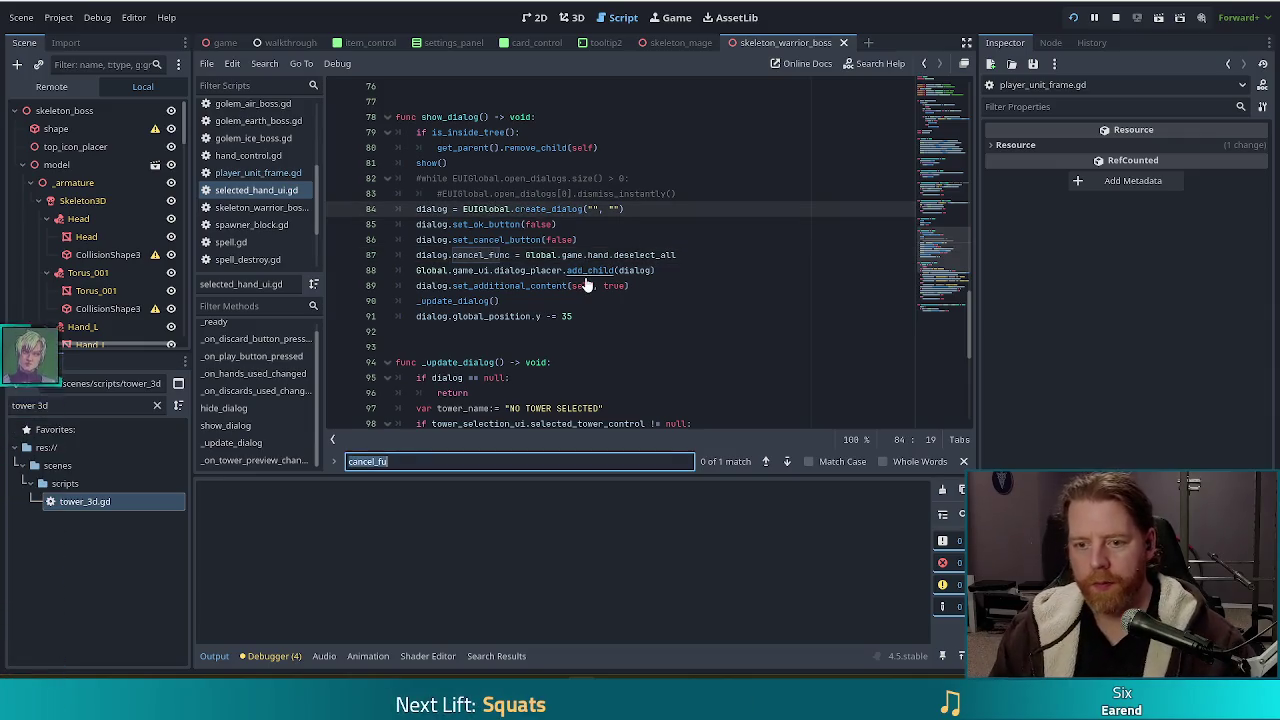
type("hide")
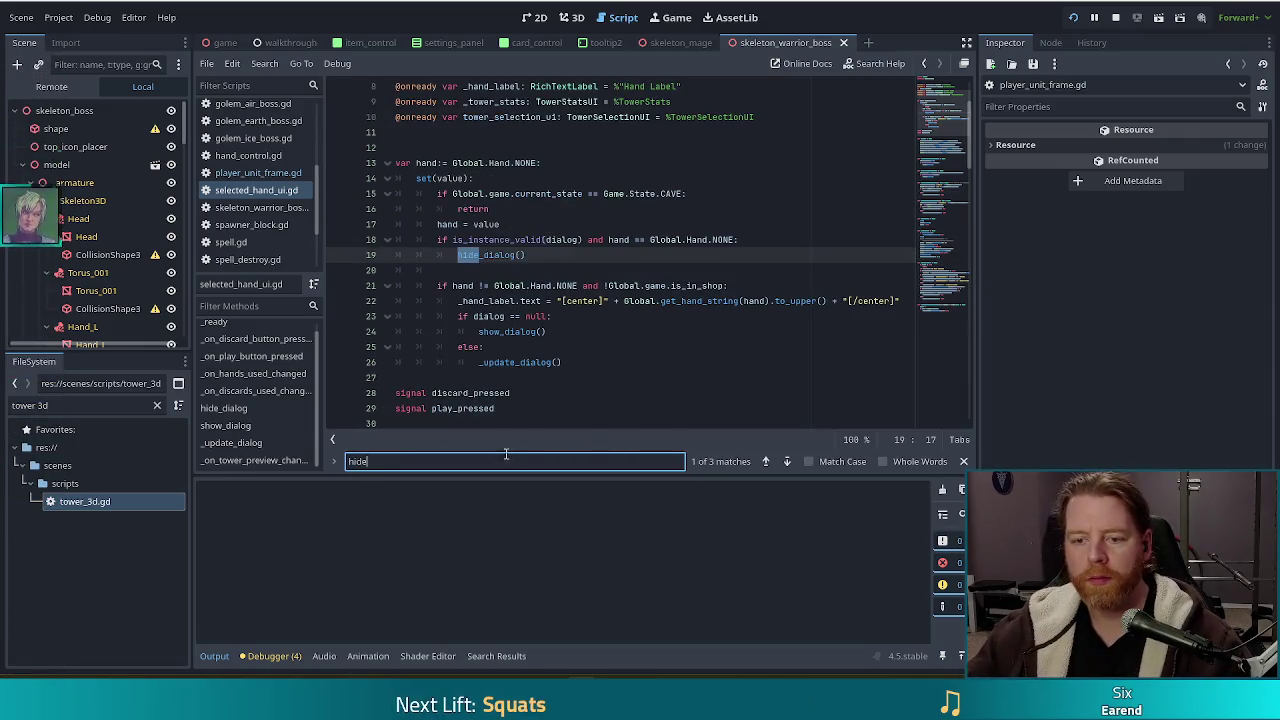
key("Return")
left_click(518, 271)
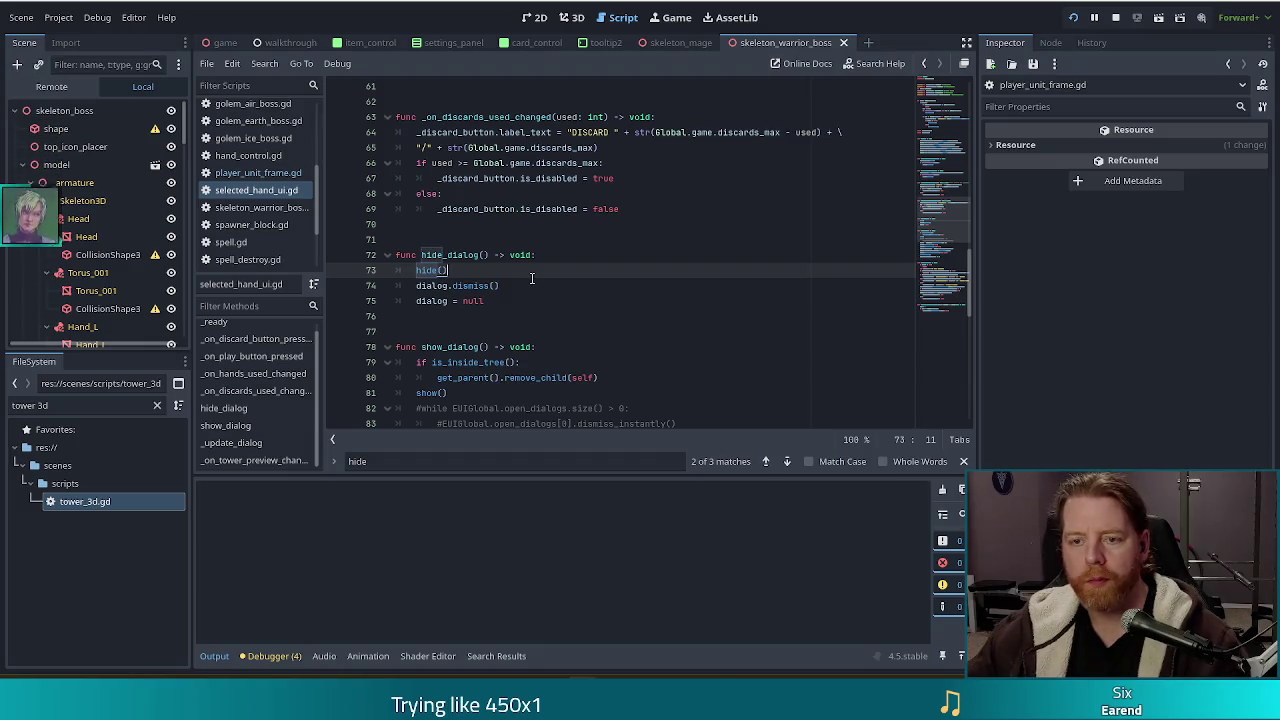
scroll(531, 278, "down", 8)
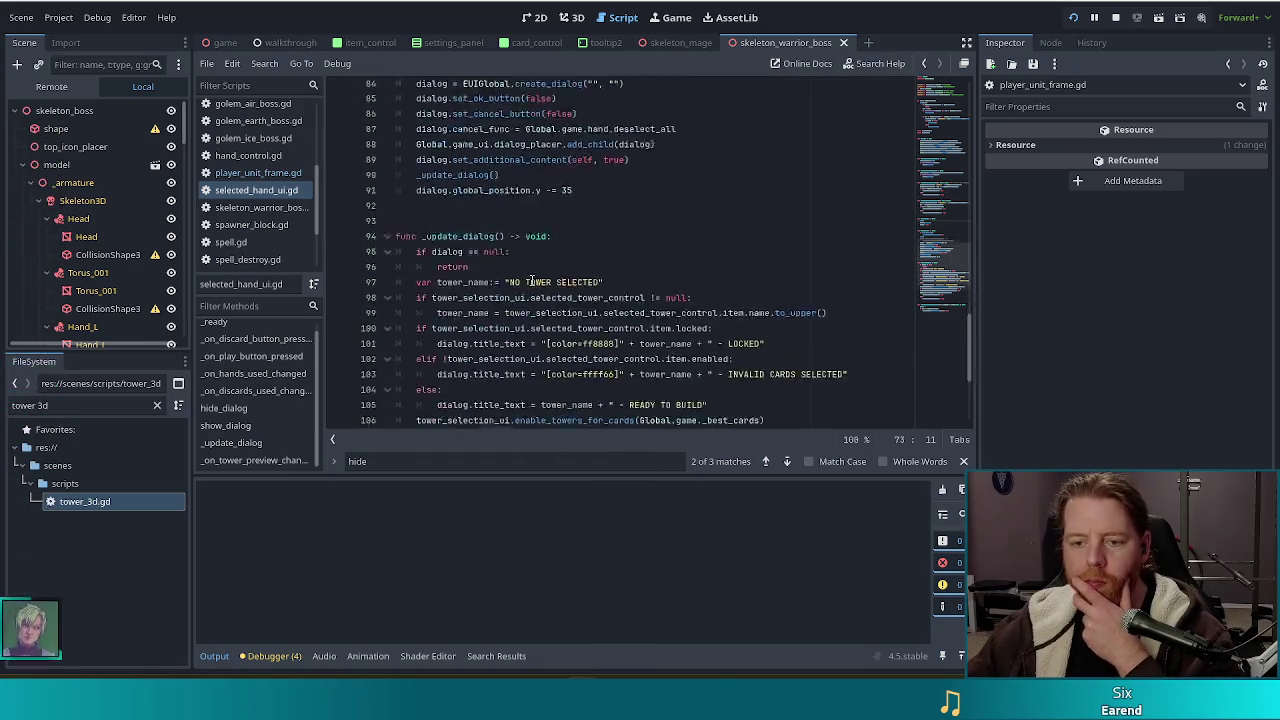
scroll(531, 280, "down", 3)
scroll(531, 280, "down", 2)
scroll(531, 280, "up", 4)
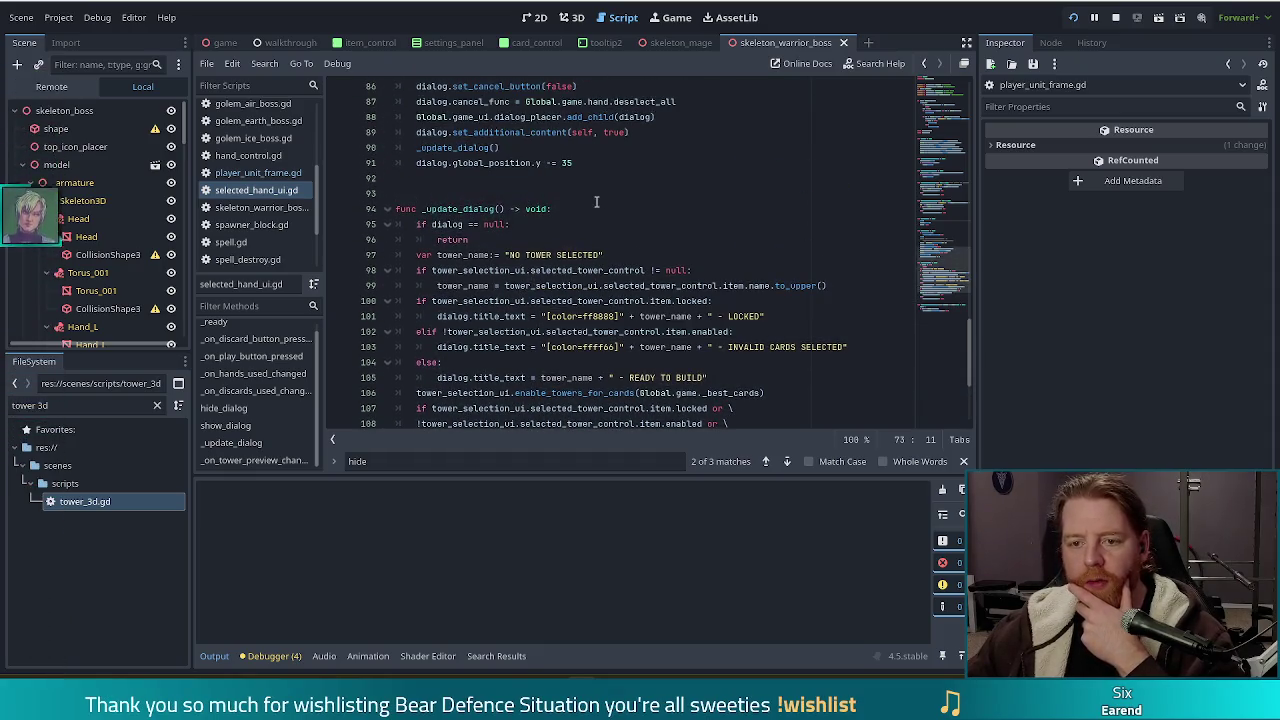
scroll(596, 202, "up", 3)
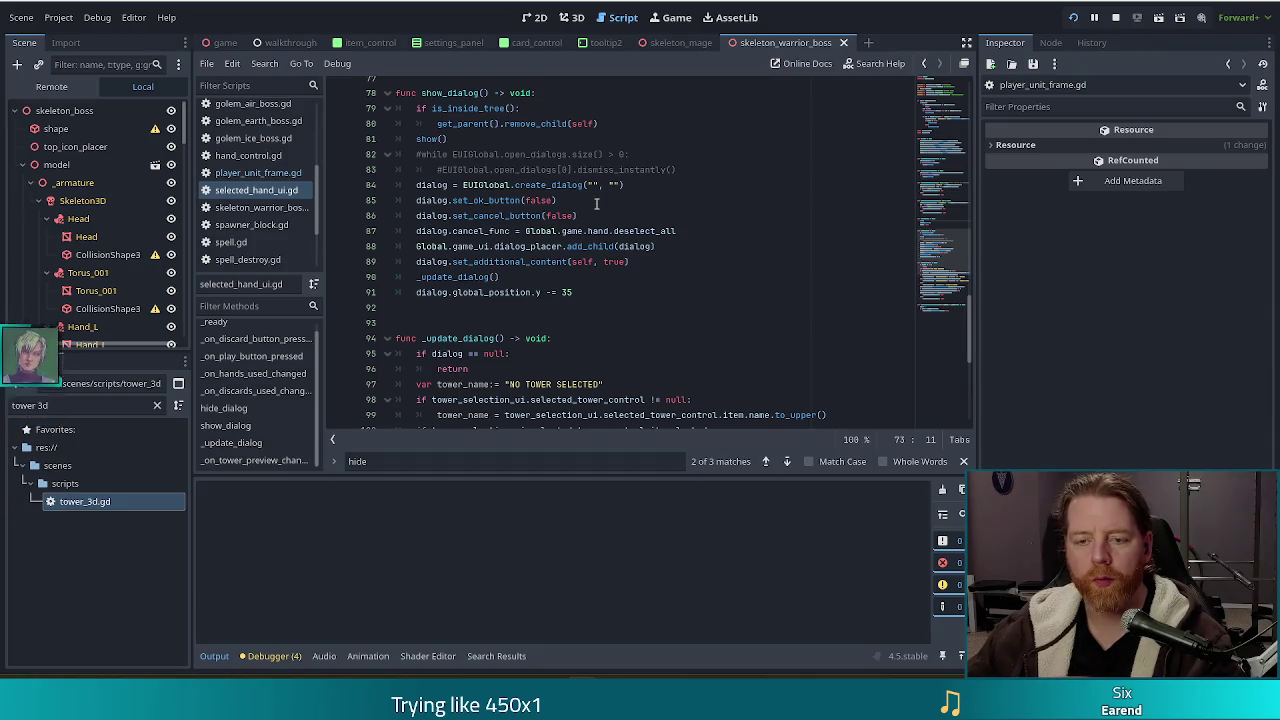
scroll(596, 204, "up", 15)
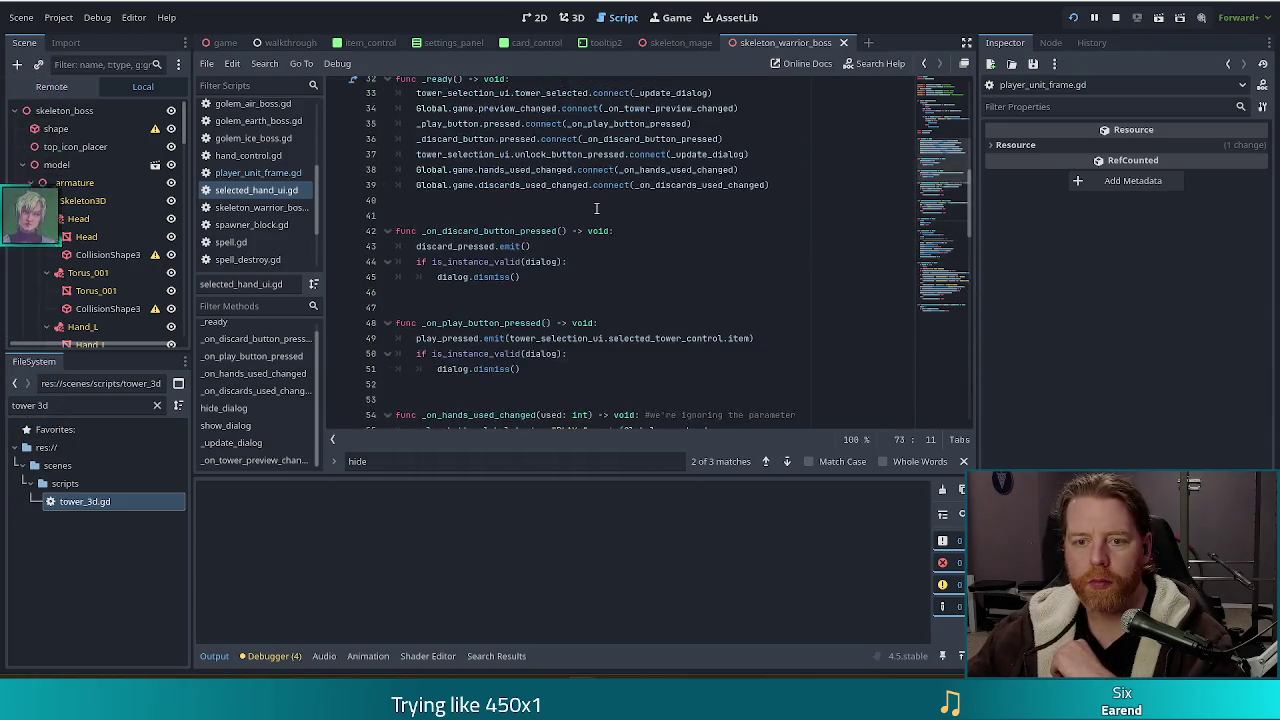
scroll(596, 208, "up", 6)
left_click(535, 308)
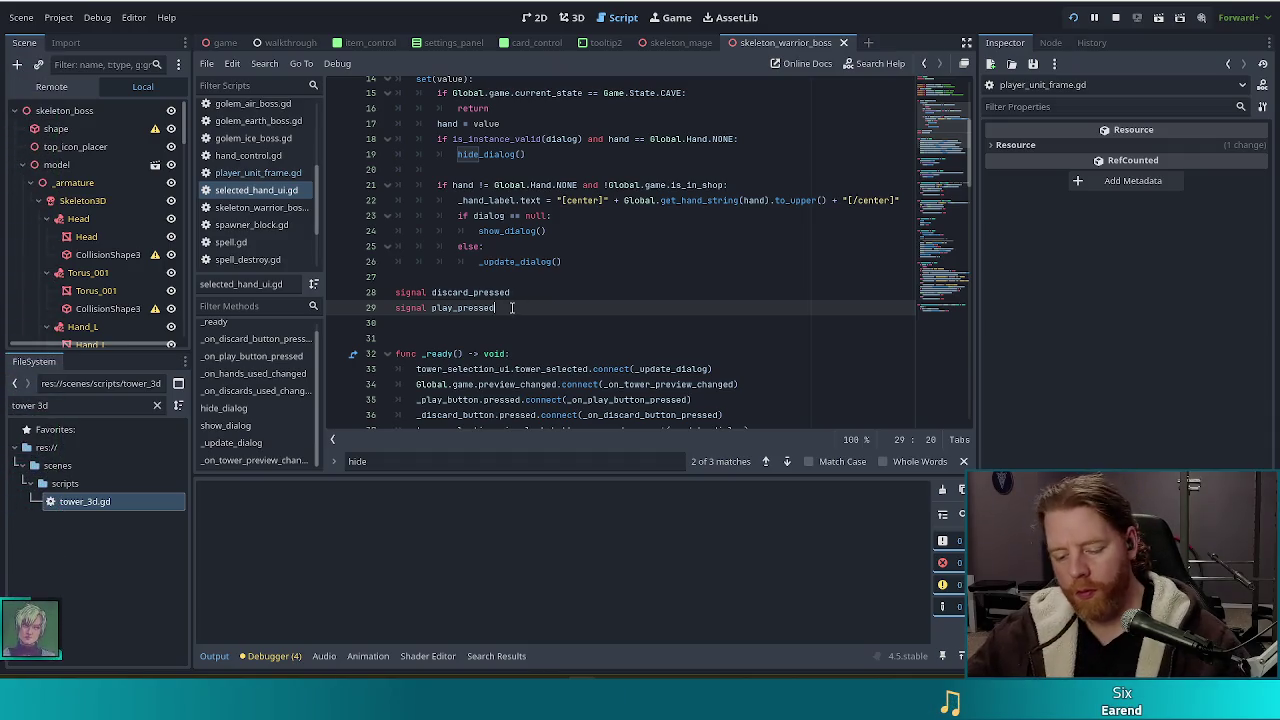
Add 'signal shown' and 'signal hidden' lines below signal play_pressed
key("Return")
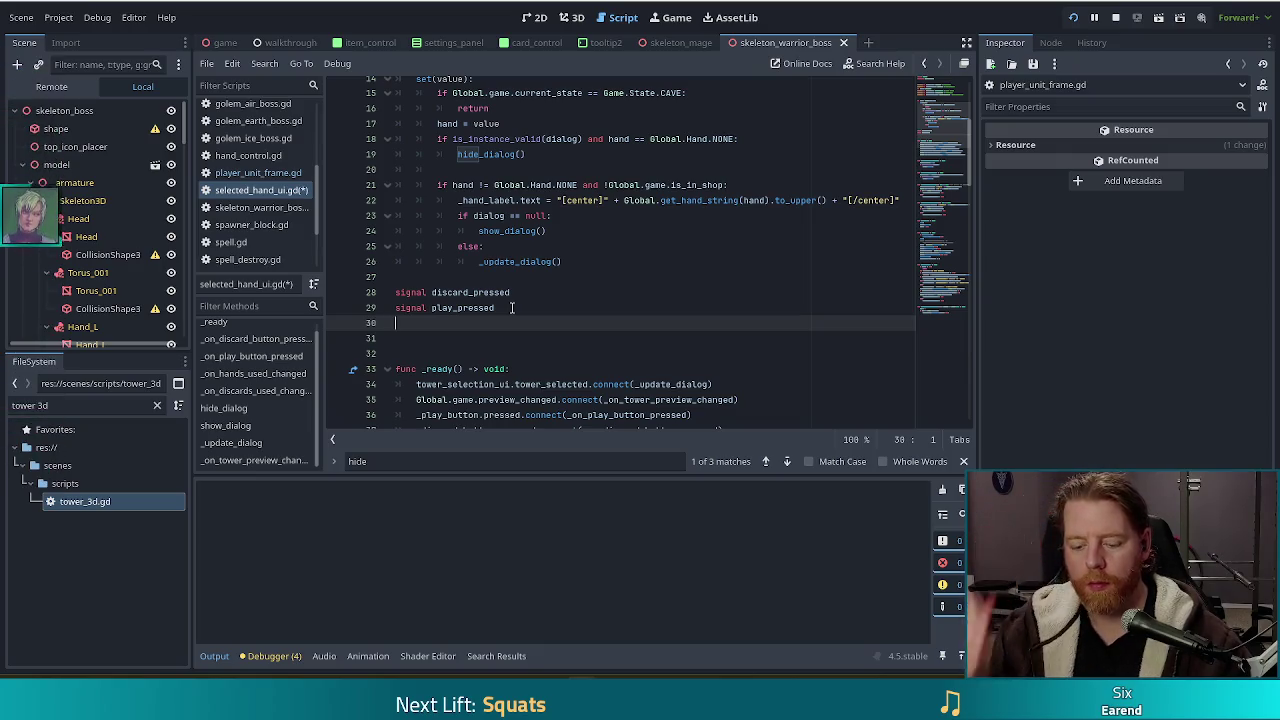
type("signal")
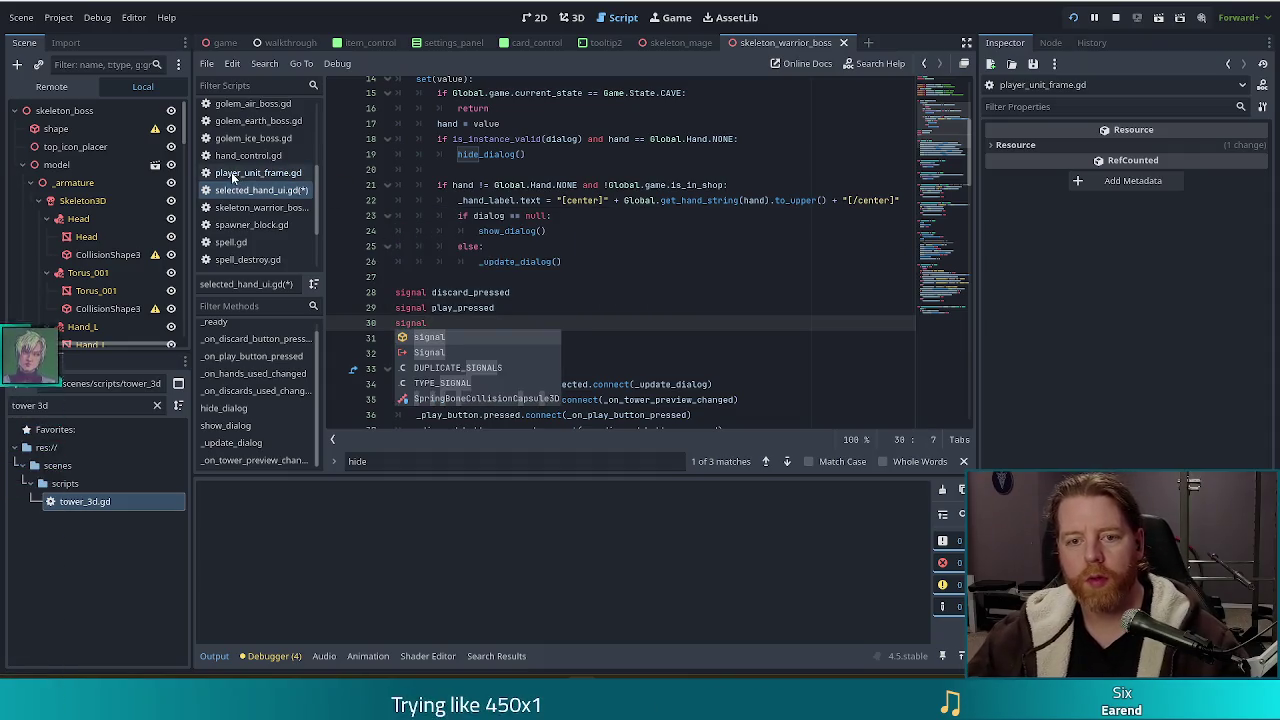
left_click(262, 175)
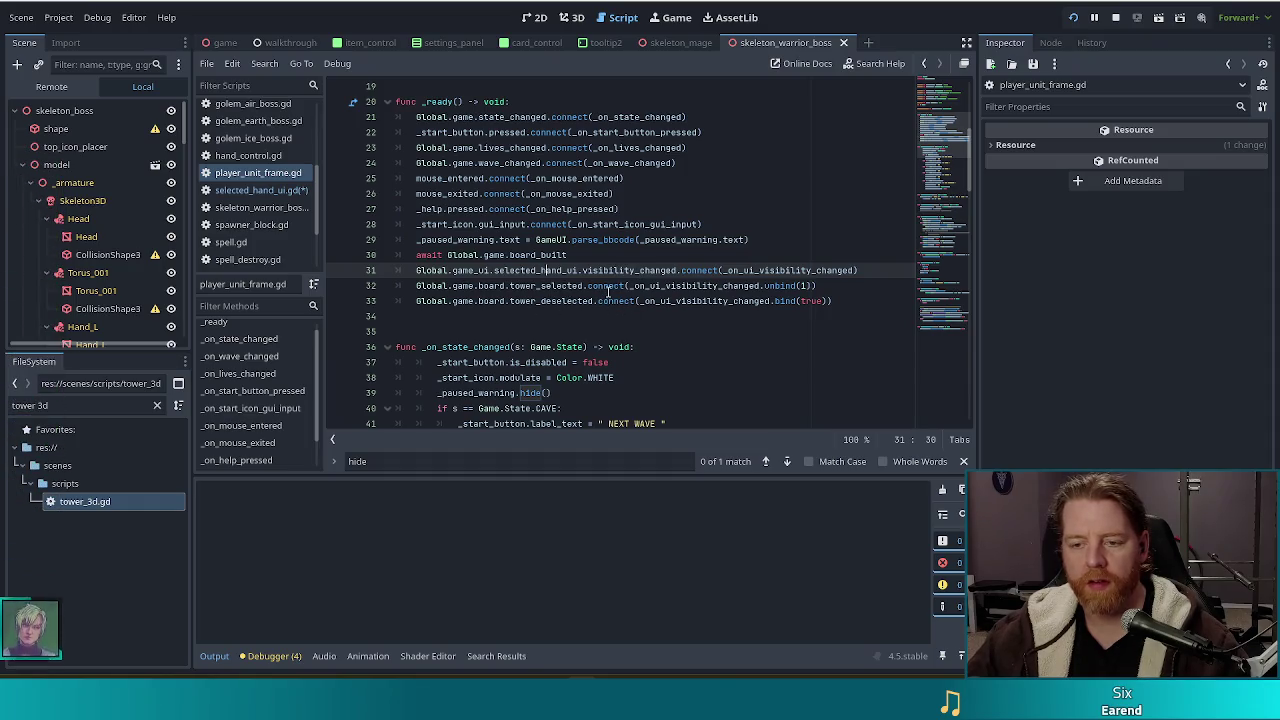
mouse_move(606, 291)
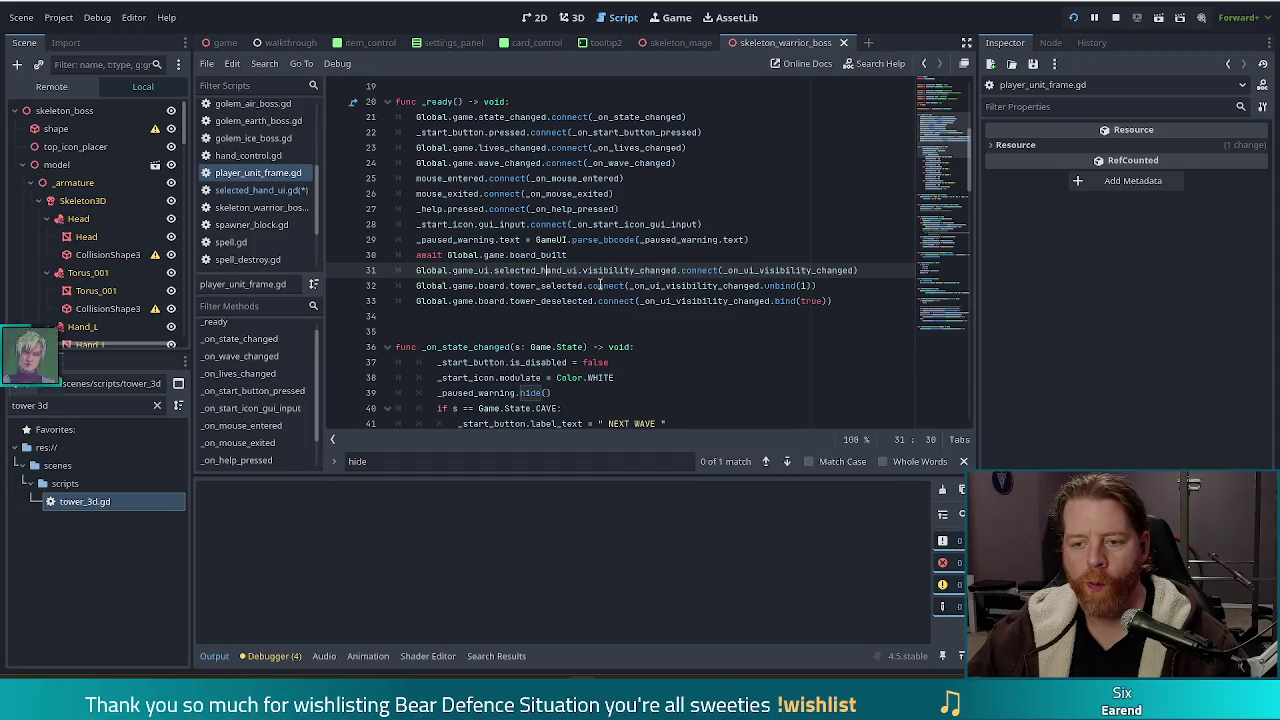
key("alt+Left")
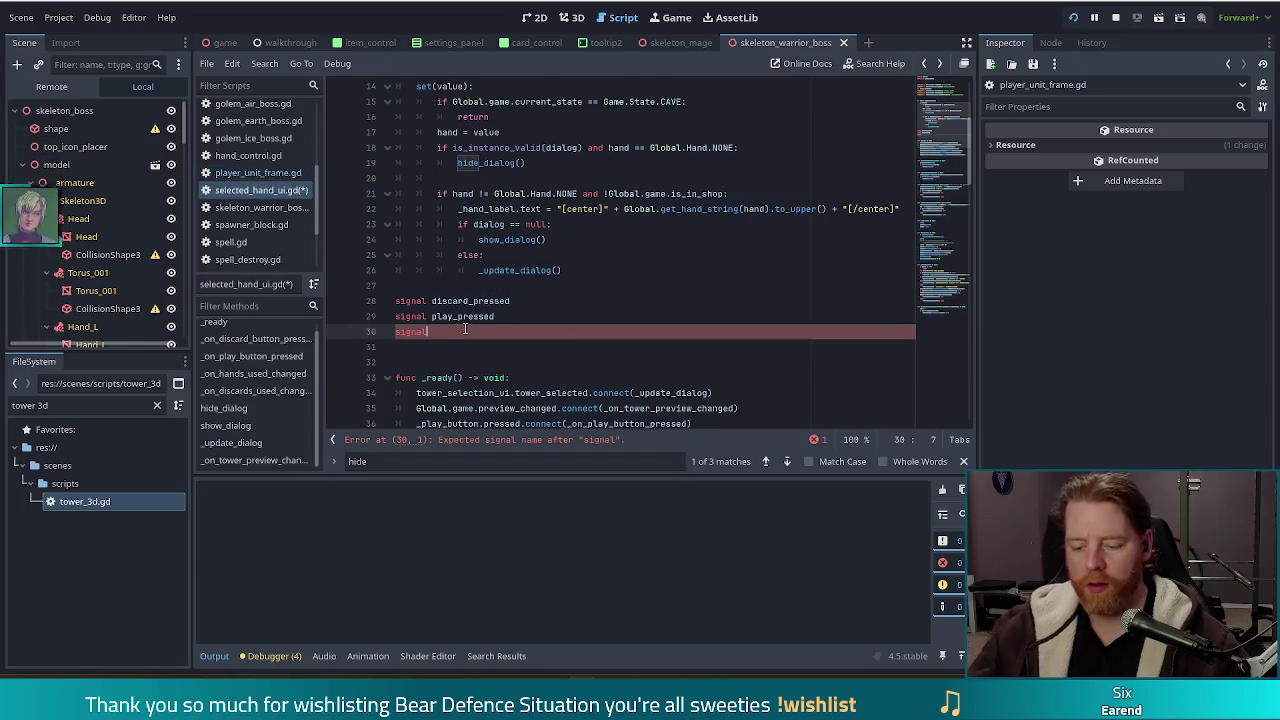
type("shown")
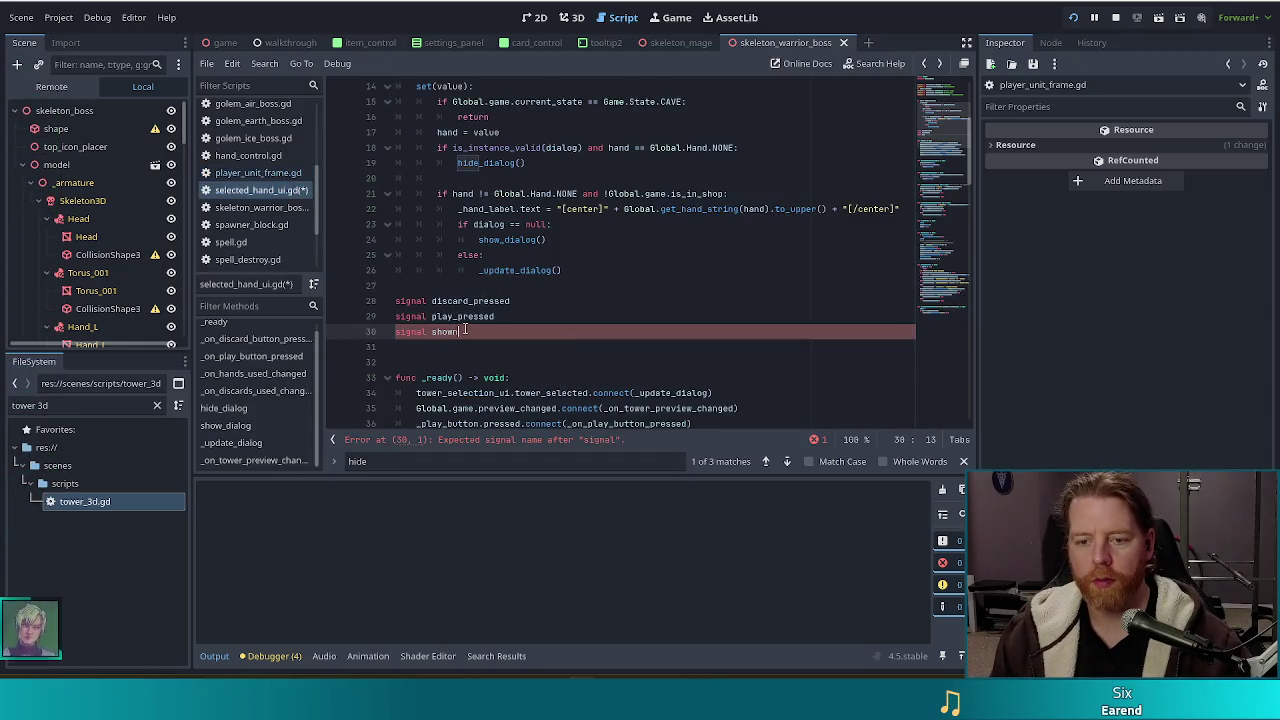
key("Return")
type("sig")
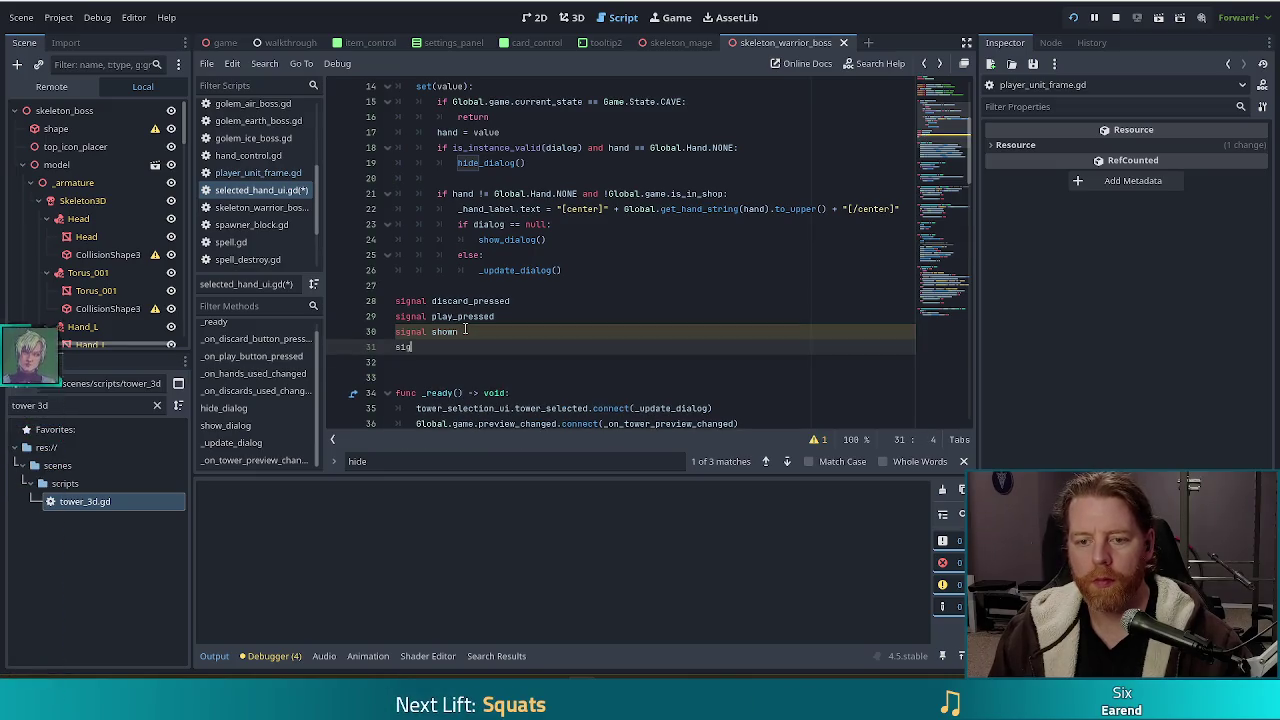
type("nal hidden")
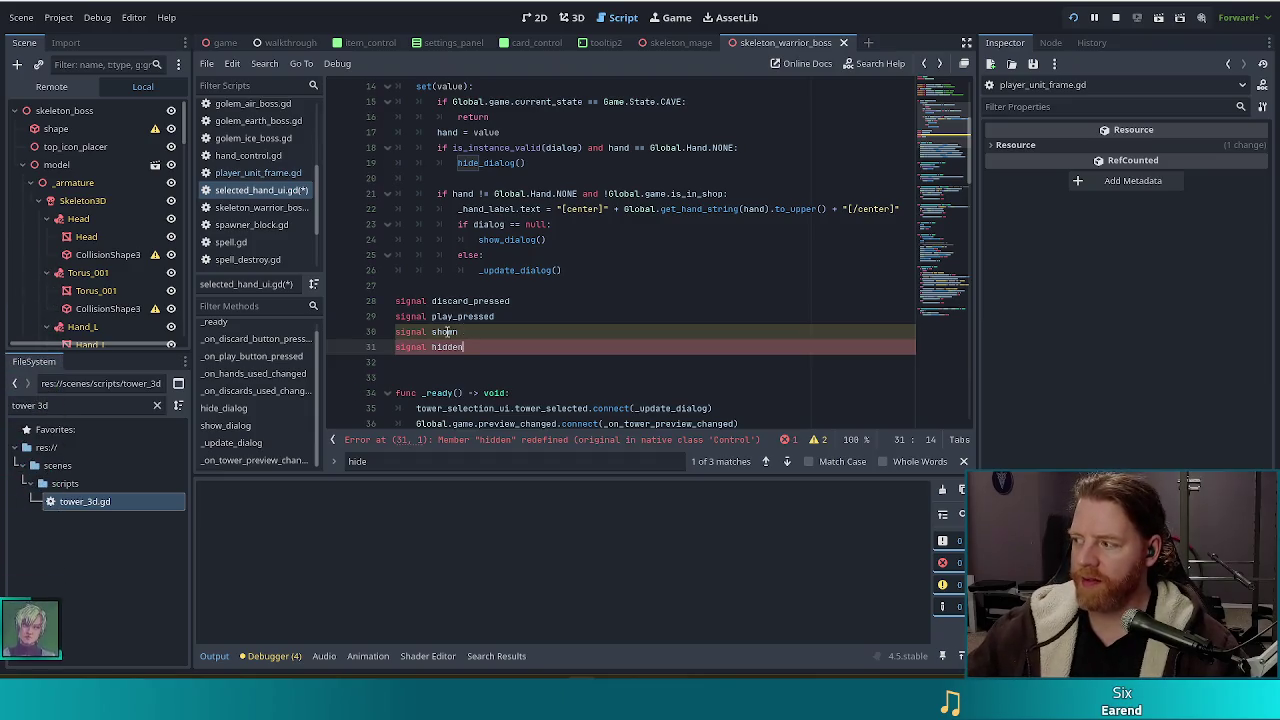
Rename the new signals to ui_shown and ui_hidden and save the script
left_click_drag(480, 349, 437, 346)
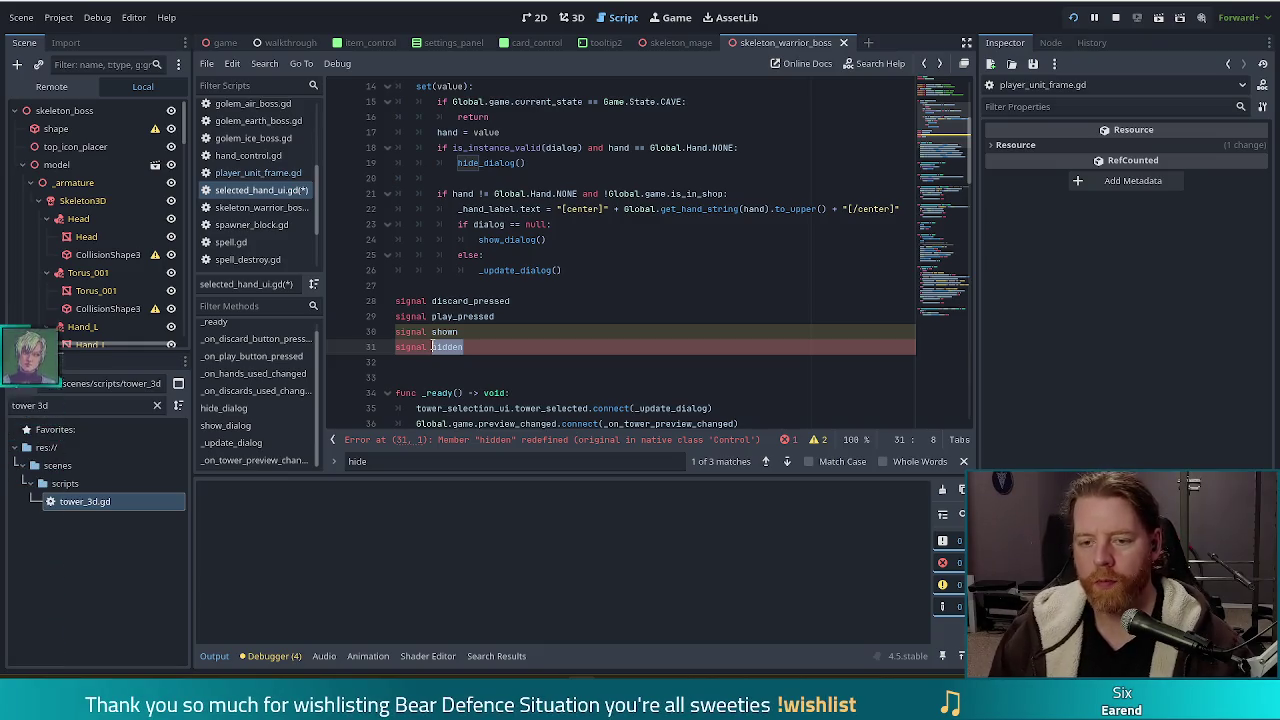
key("Up")
type("un")
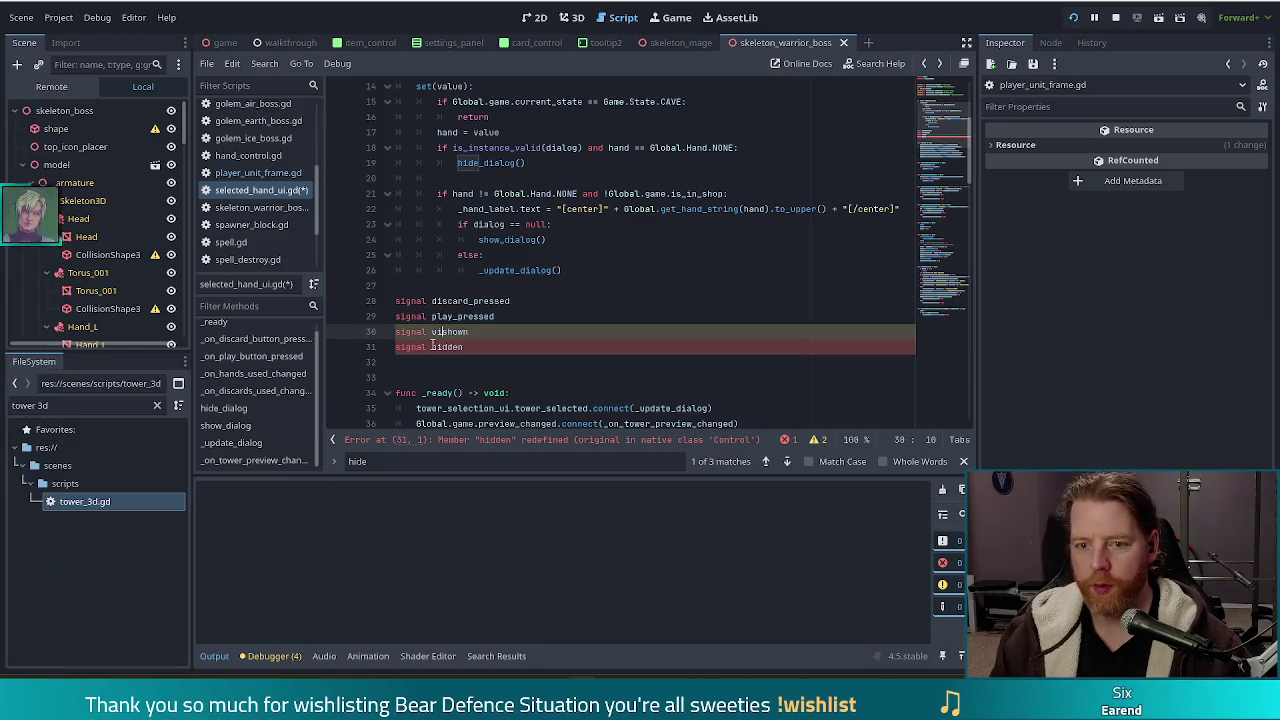
left_click(432, 346)
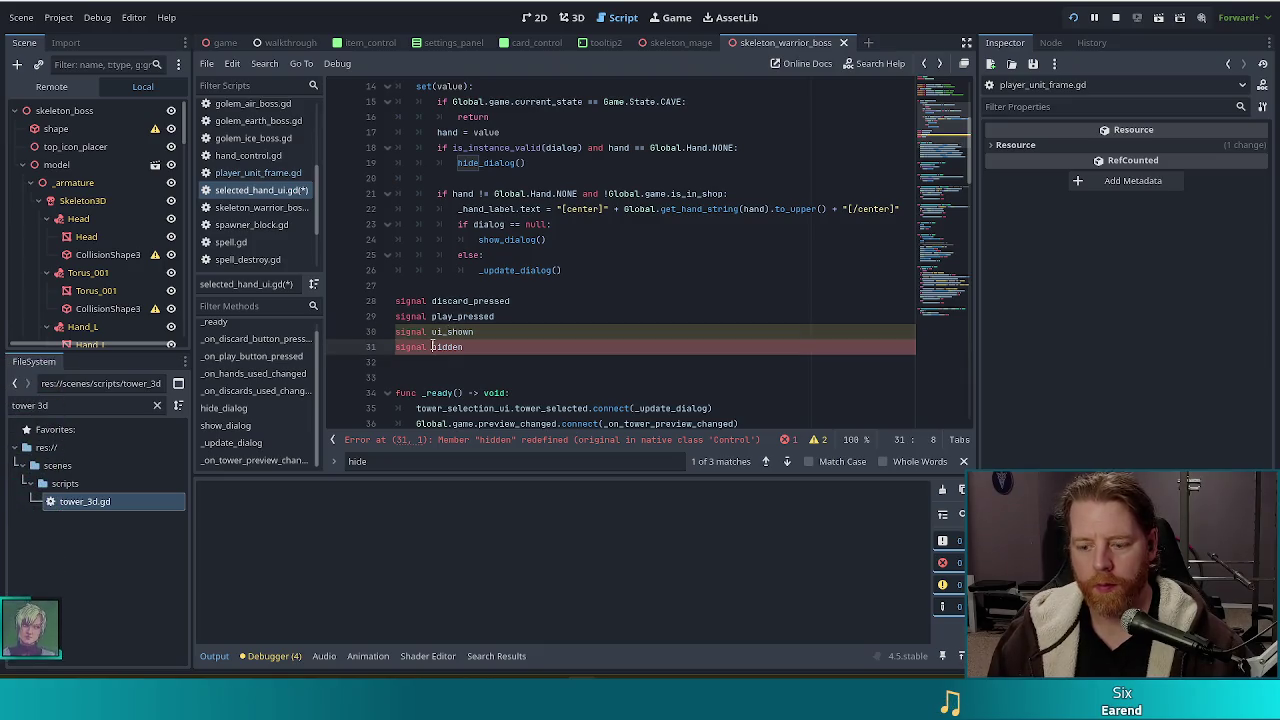
type("ui_")
left_click(505, 349)
key("ctrl+s")
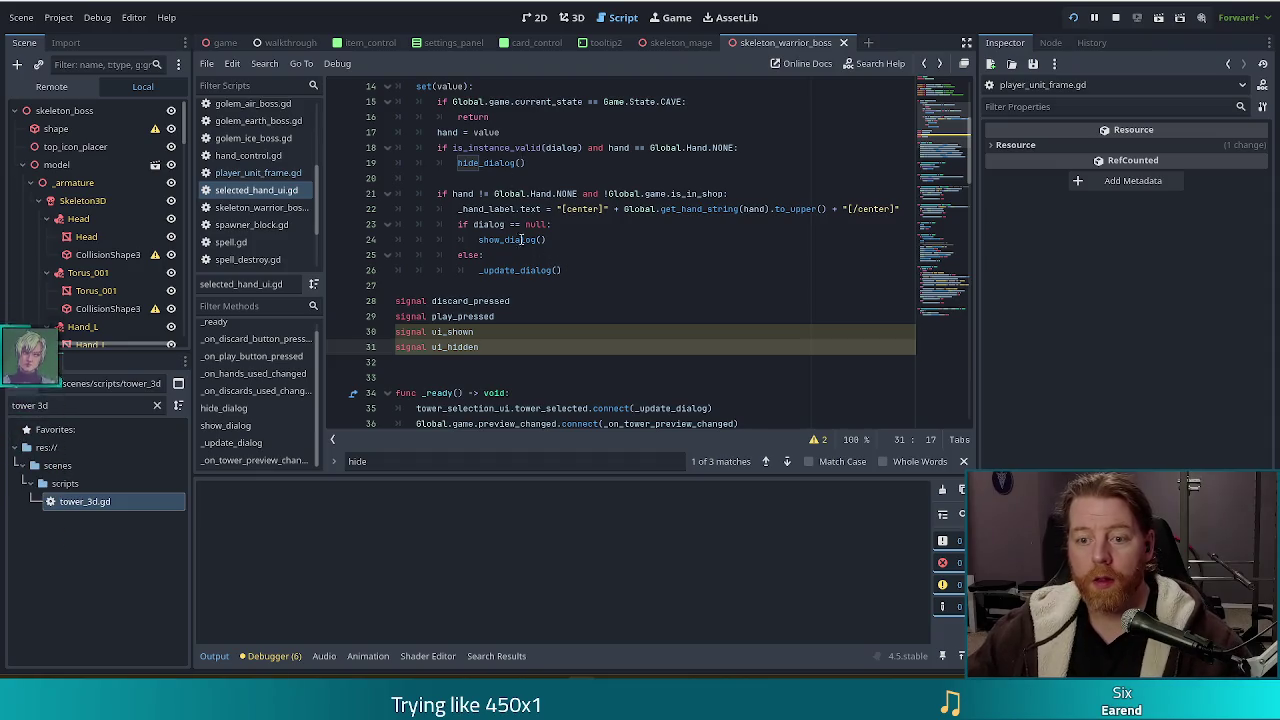
Add ui_hidden.emit() after hide() in hide_dialog and save
scroll(521, 240, "down", 15)
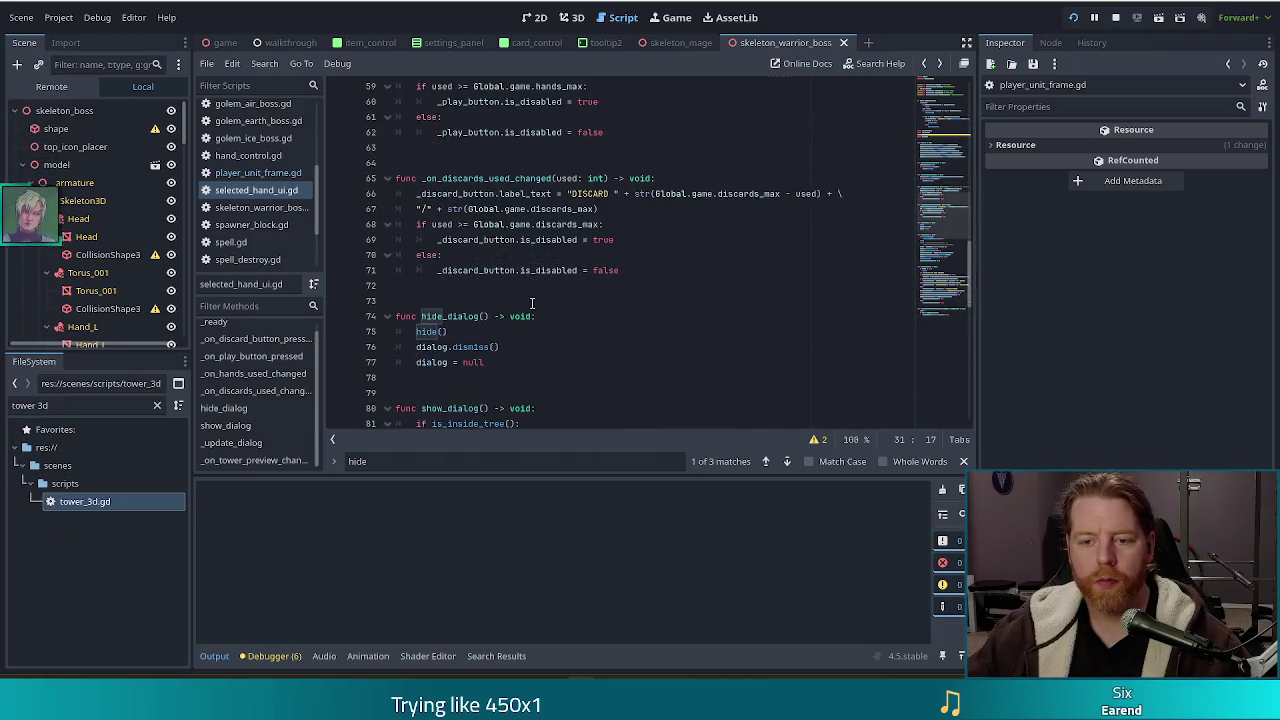
left_click(483, 331)
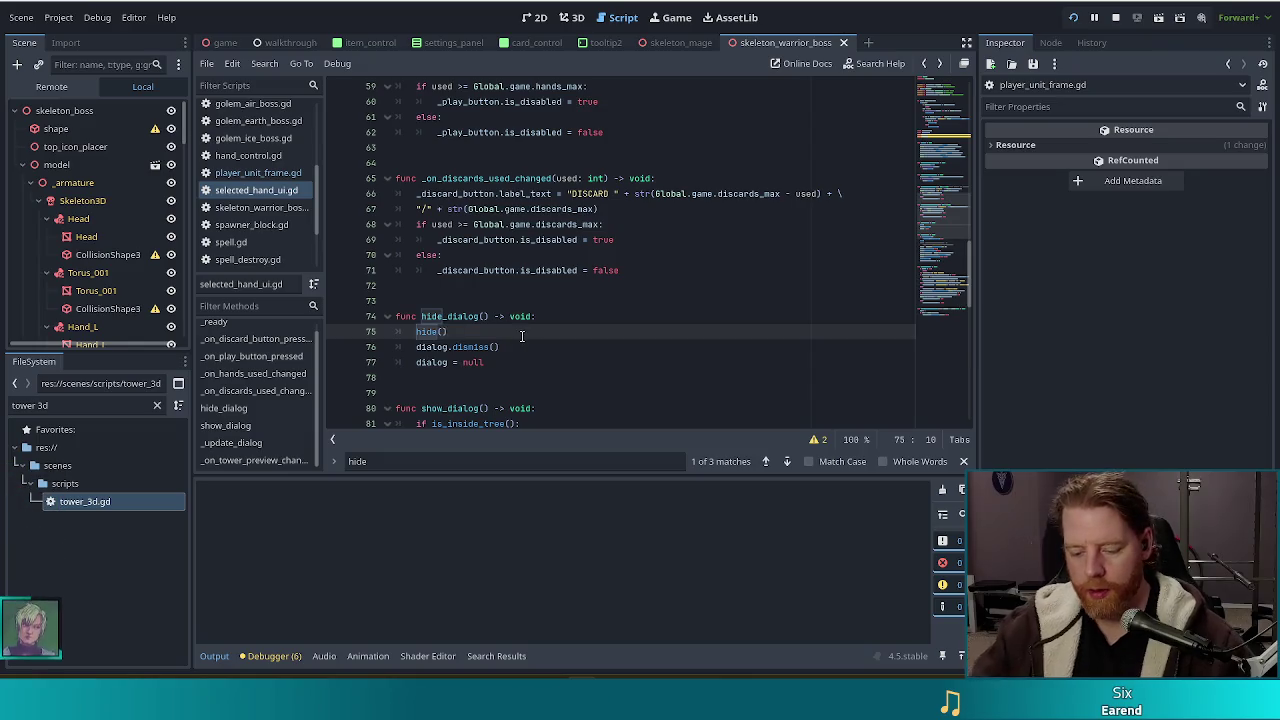
key("shift+Home")
key("ctrl+f")
left_click(480, 254)
key("Return")
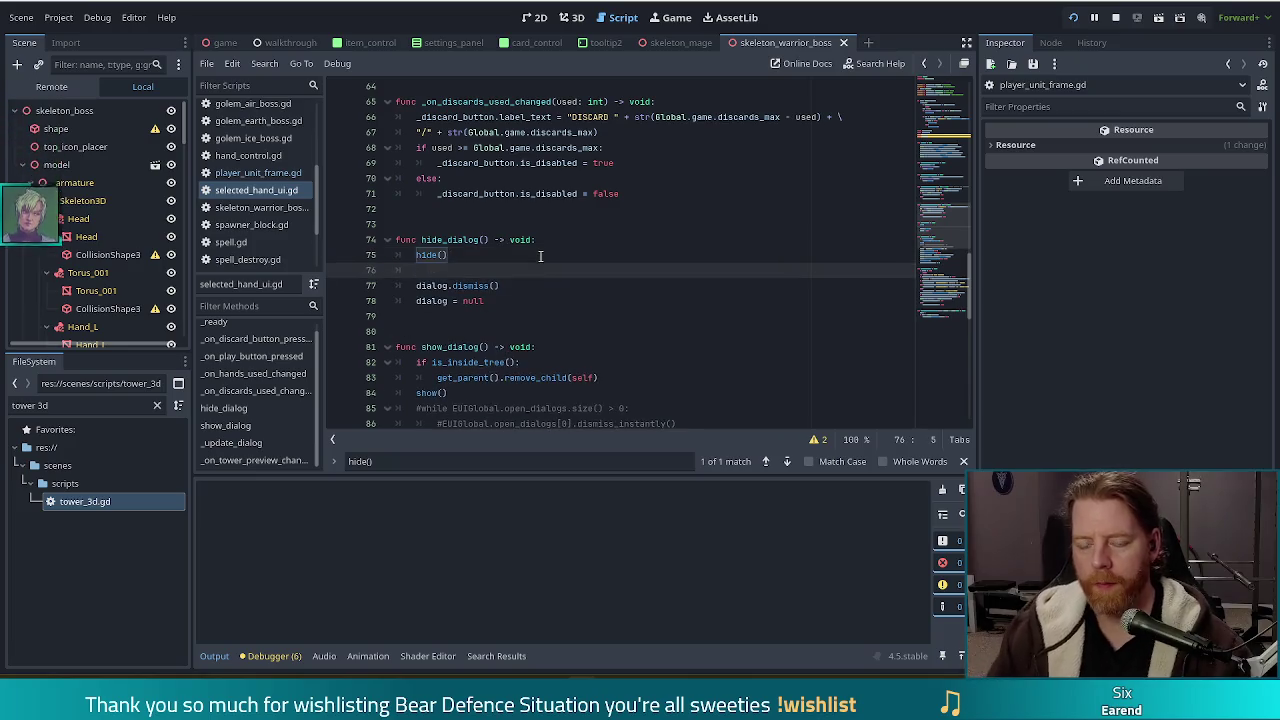
type("ui_hidden.emit")
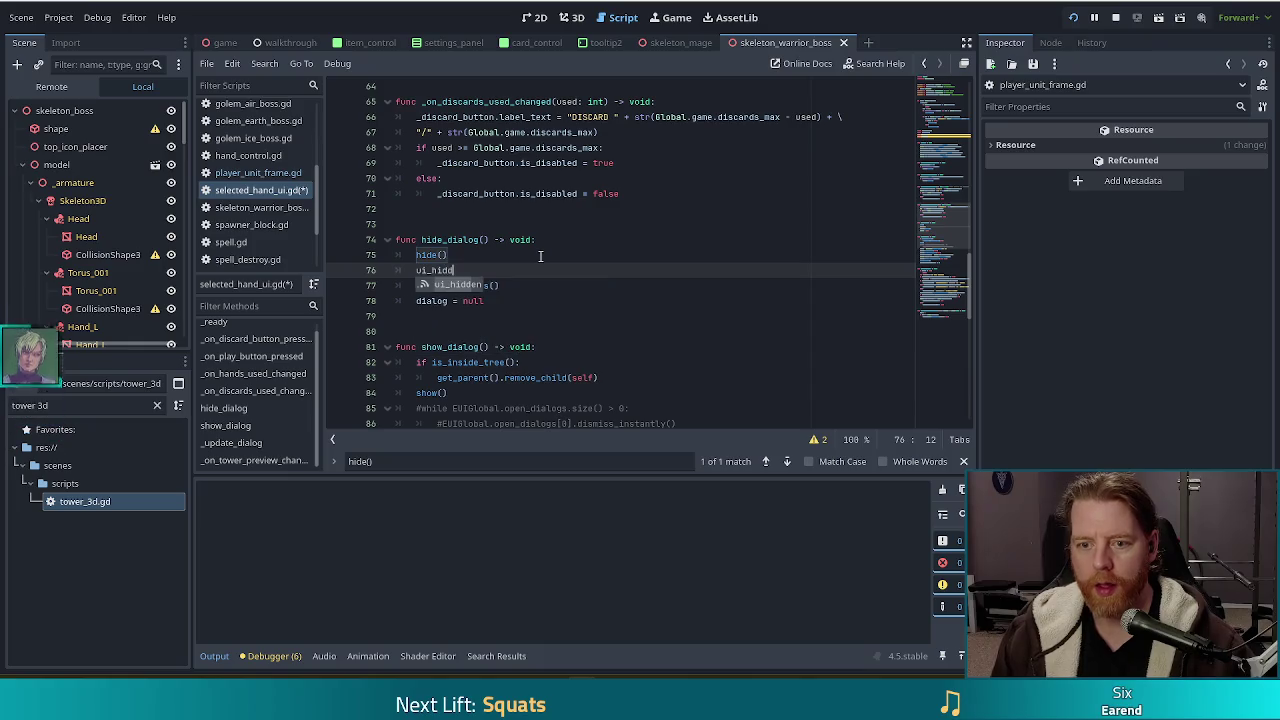
type("()")
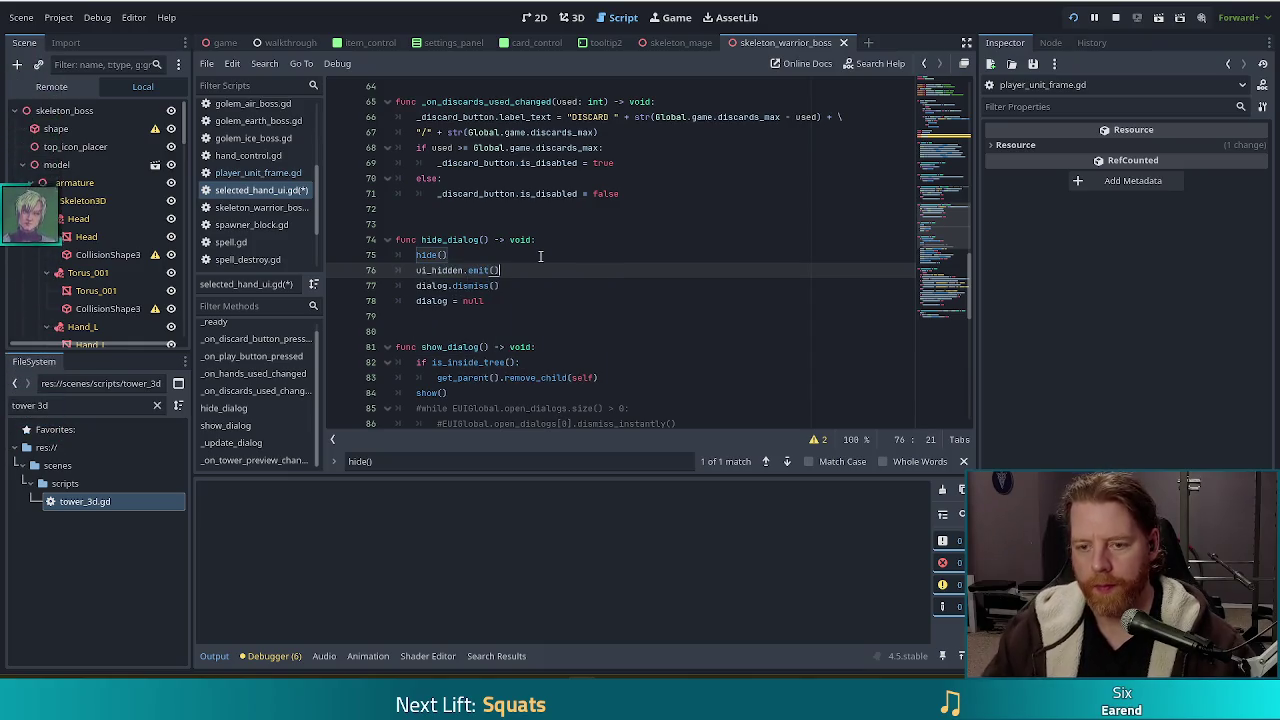
key("ctrl+s")
Add ui_shown.emit() after show() in show_dialog and save the script
left_click(577, 243)
key("ctrl+f")
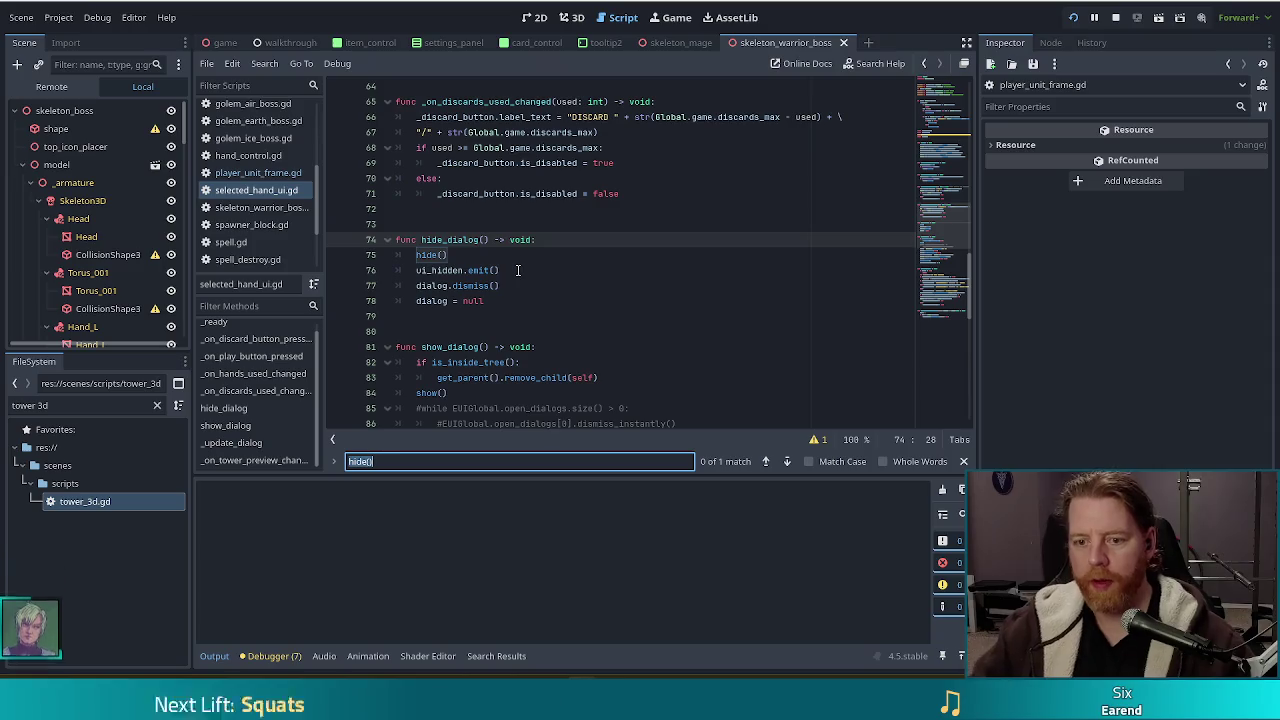
type("show")
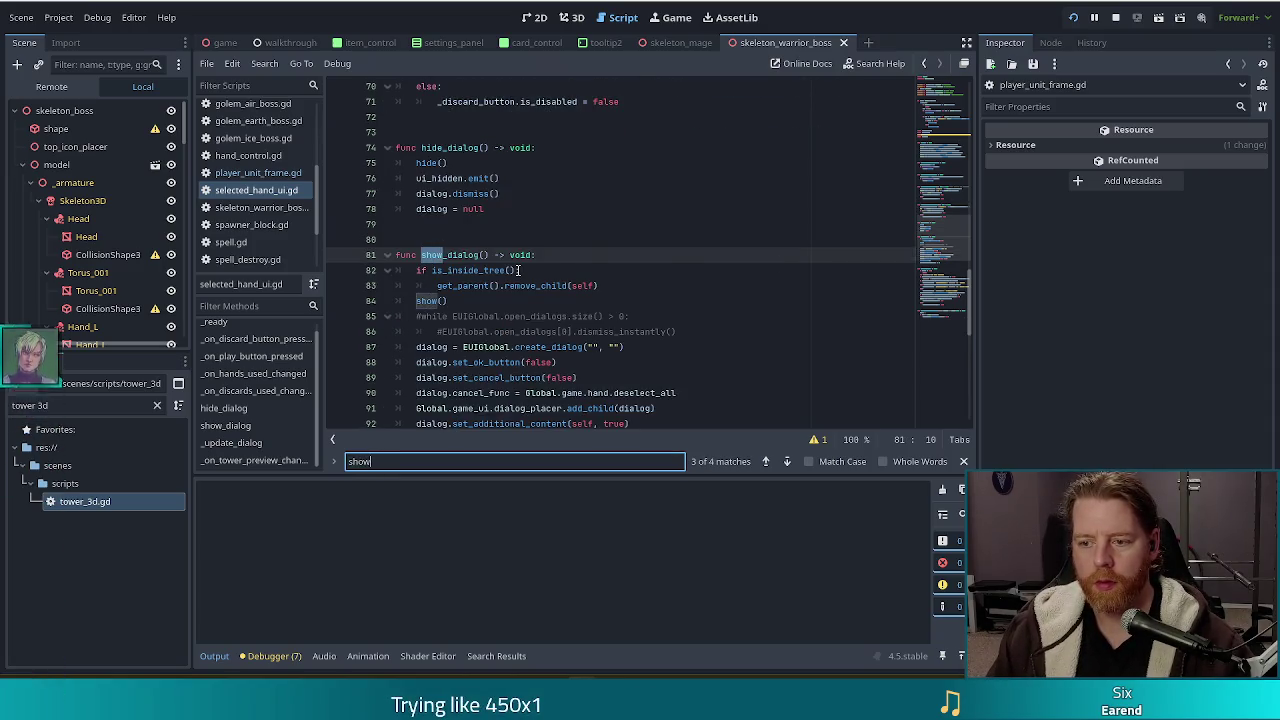
type("()")
left_click(503, 256)
key("Return")
type("ui_sh")
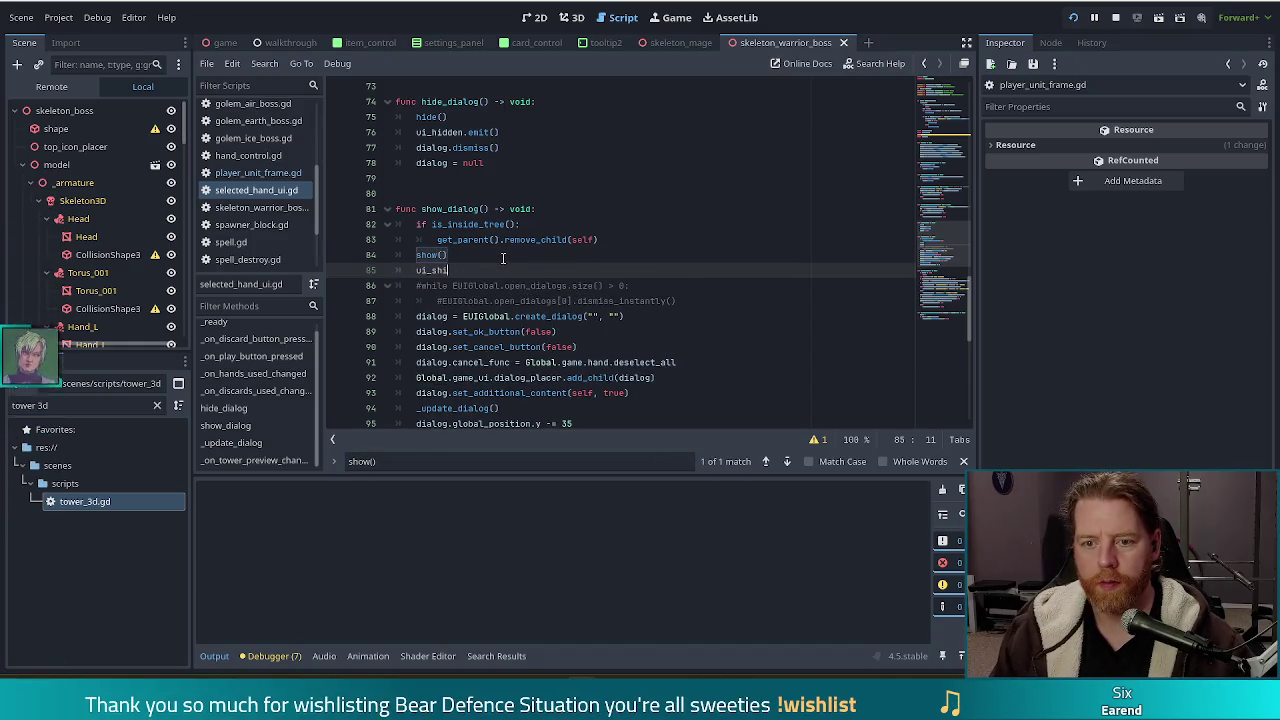
type("own.emit(")
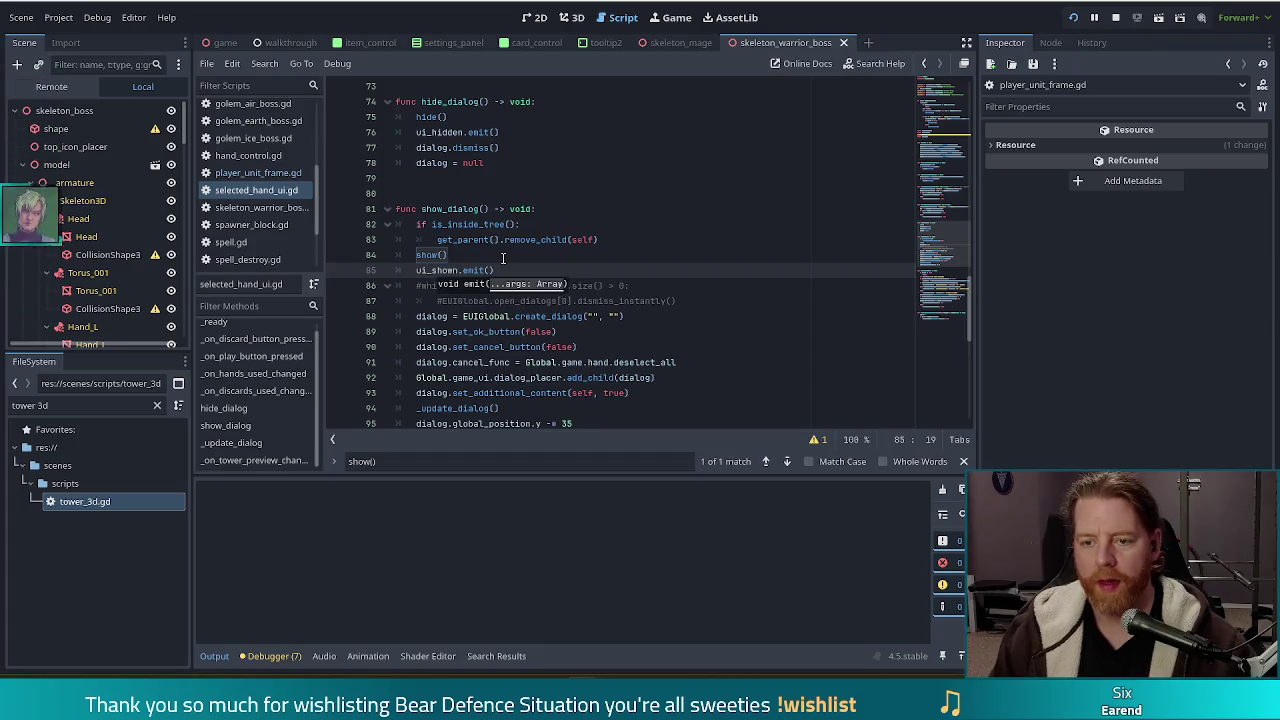
key("ctrl+s")
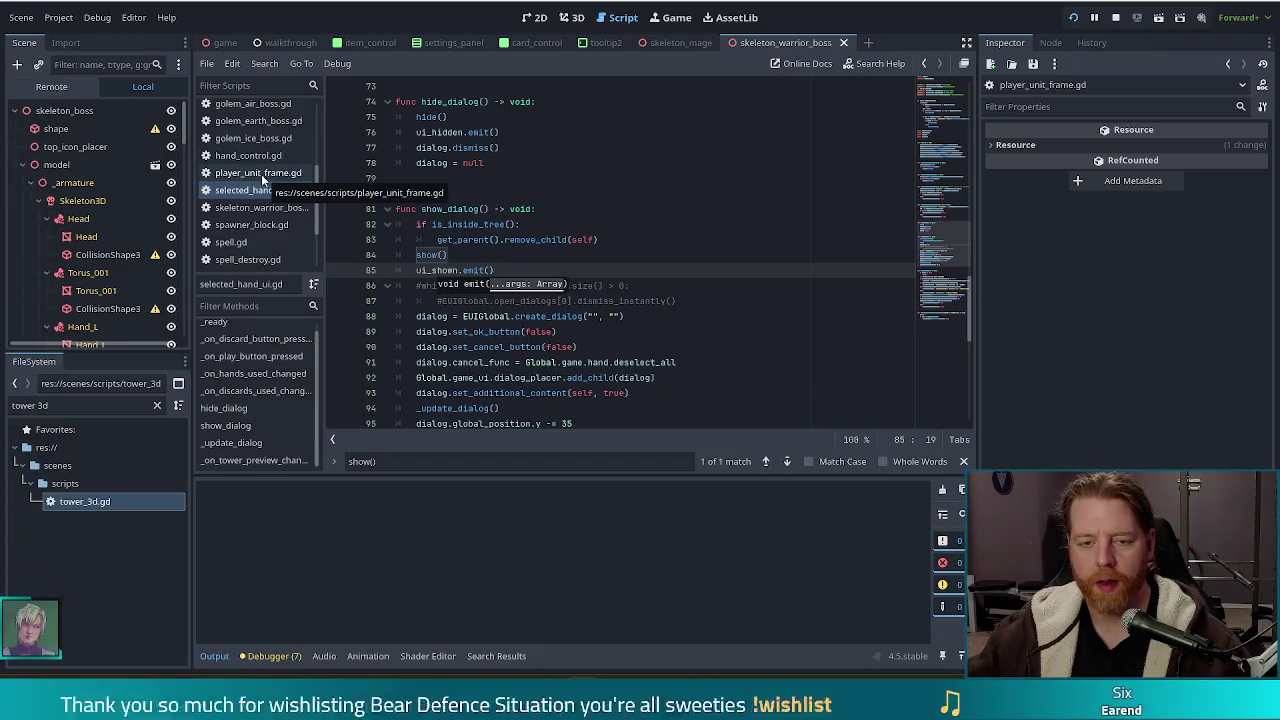
left_click(255, 173)
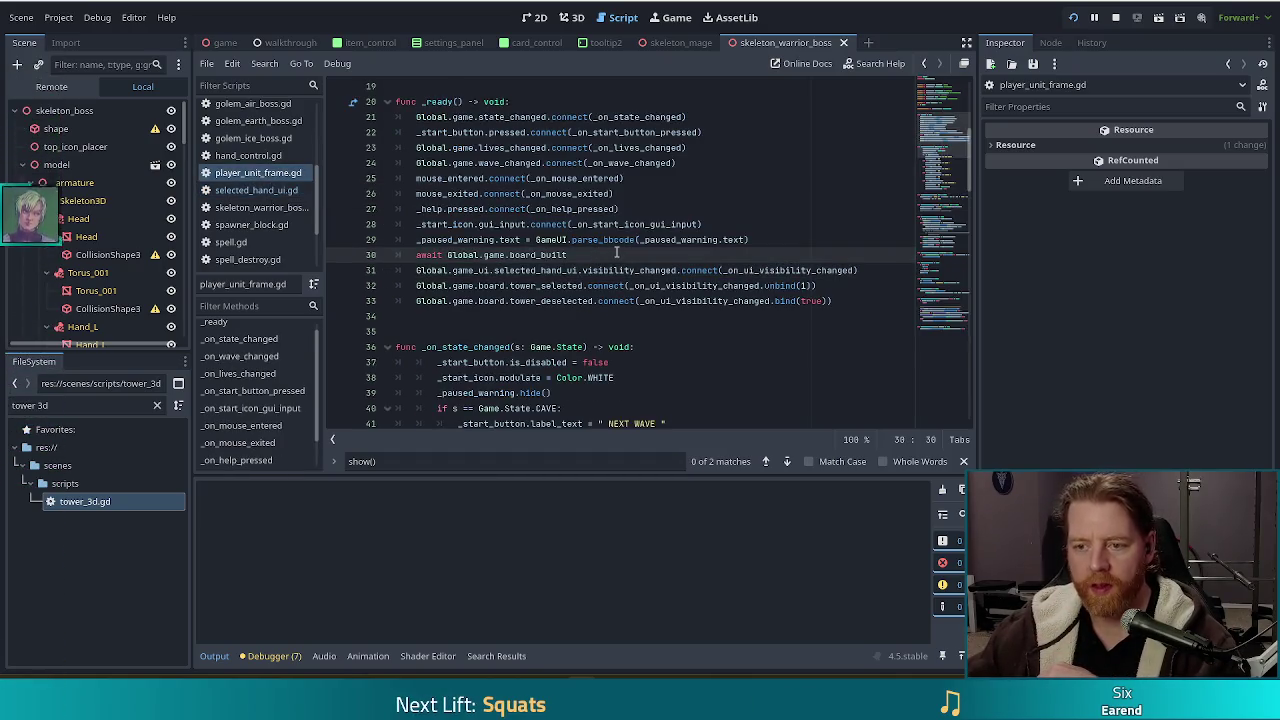
Change the hand UI connection on line 31 from visibility_changed to ui_shown
left_click(609, 270)
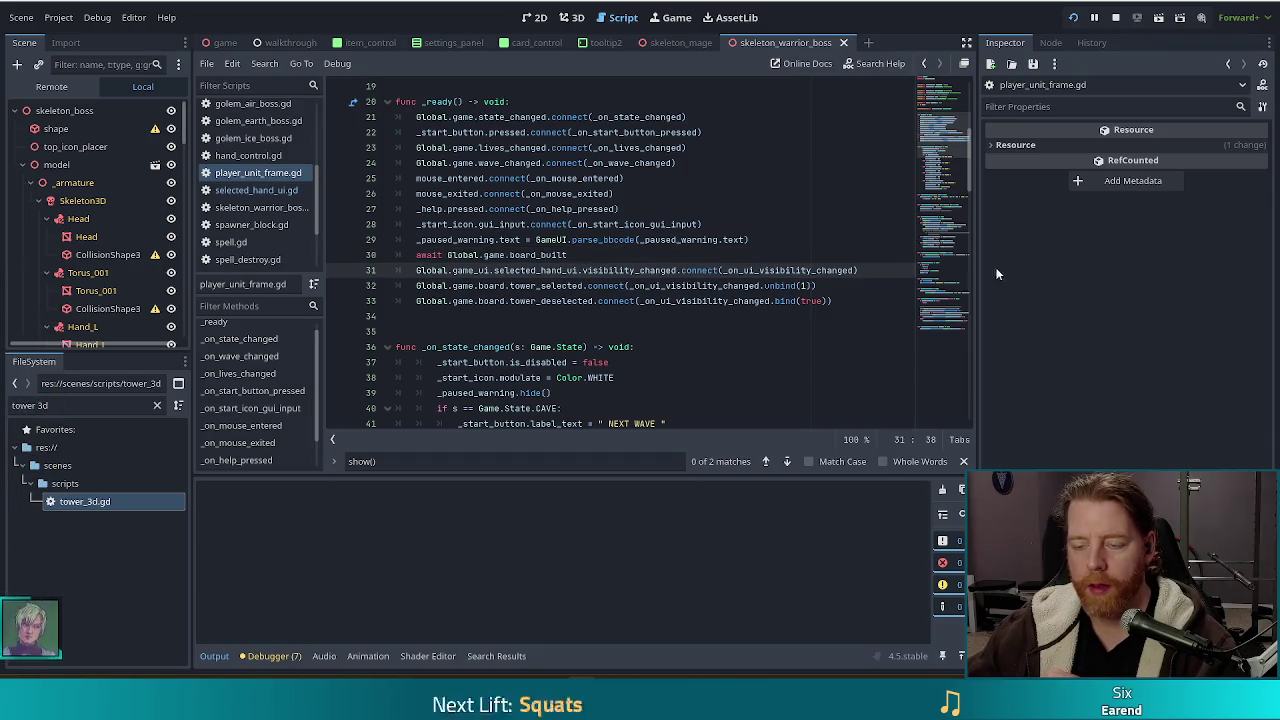
double_click(640, 270)
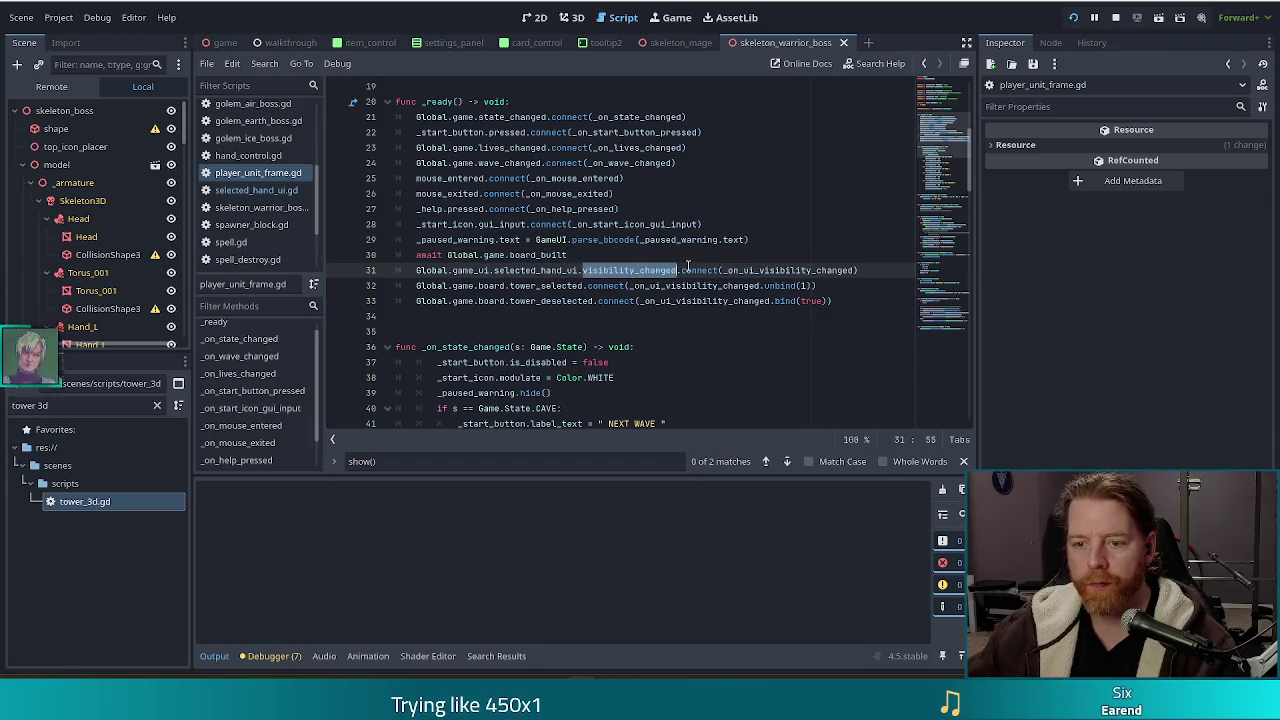
key("BackSpace")
key("BackSpace")
type(".ui")
key("Down")
key("Return")
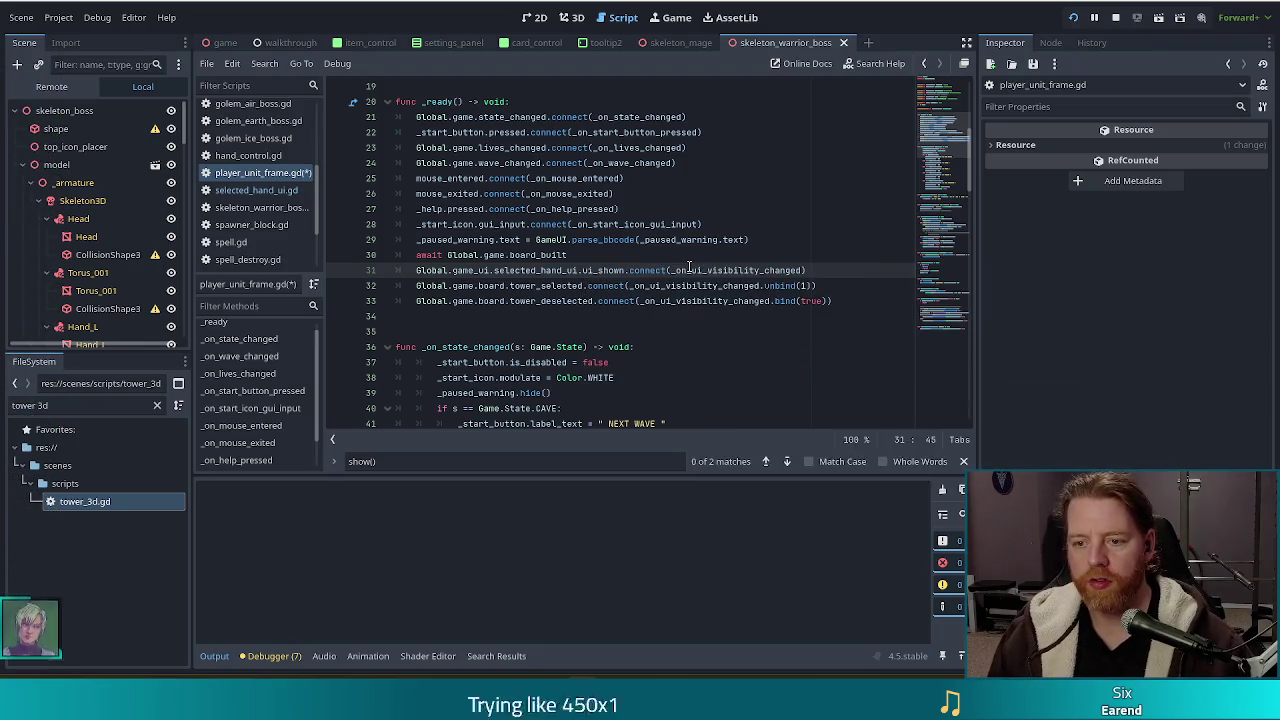
key("Up")
Duplicate the connection line, switch the copy to ui_hidden, and save
left_click_drag(819, 270, 822, 257)
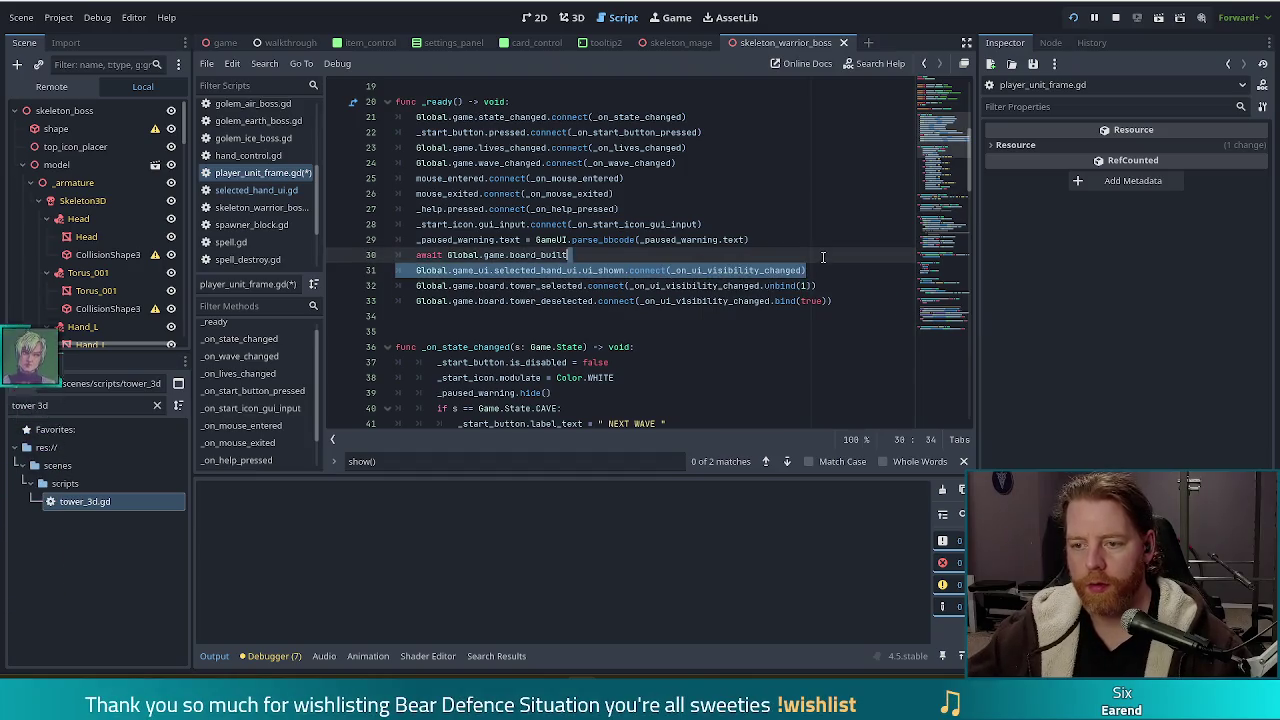
key("ctrl+shift+d")
double_click(600, 286)
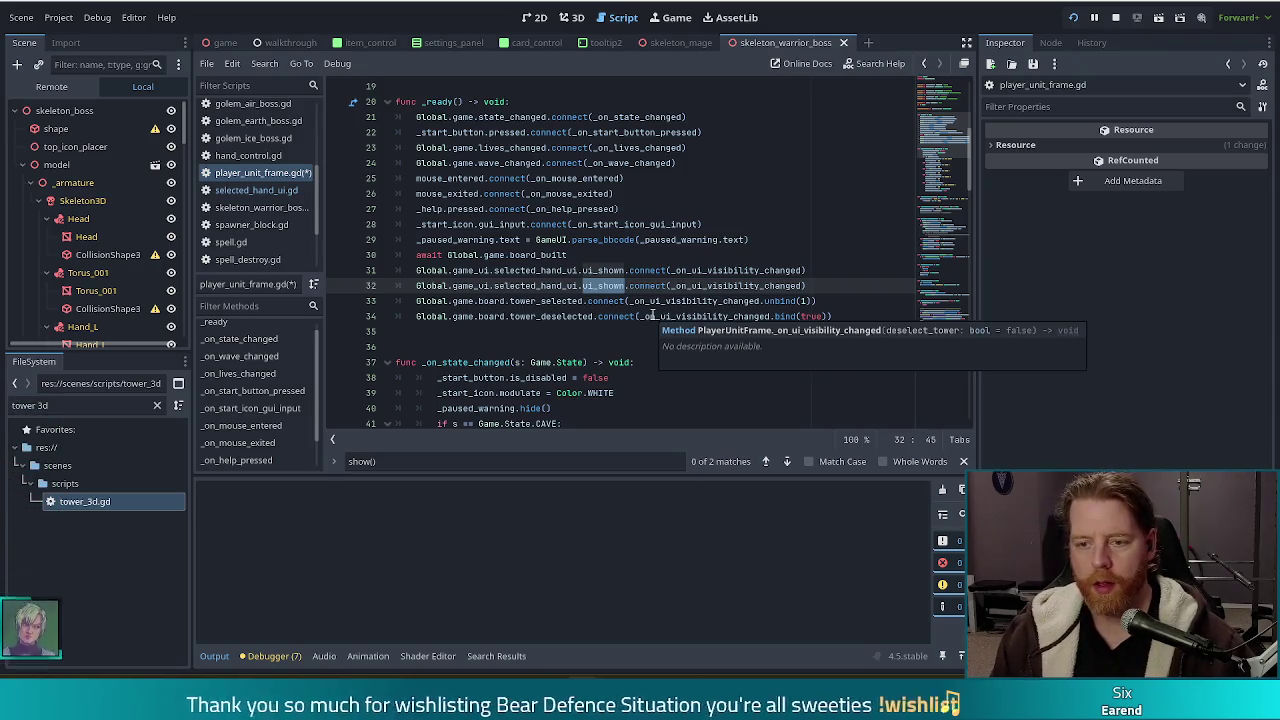
type("ui_hidden")
key("ctrl+s")
Jump to the _on_ui_visibility_changed handler definition and into its body
left_click(490, 209)
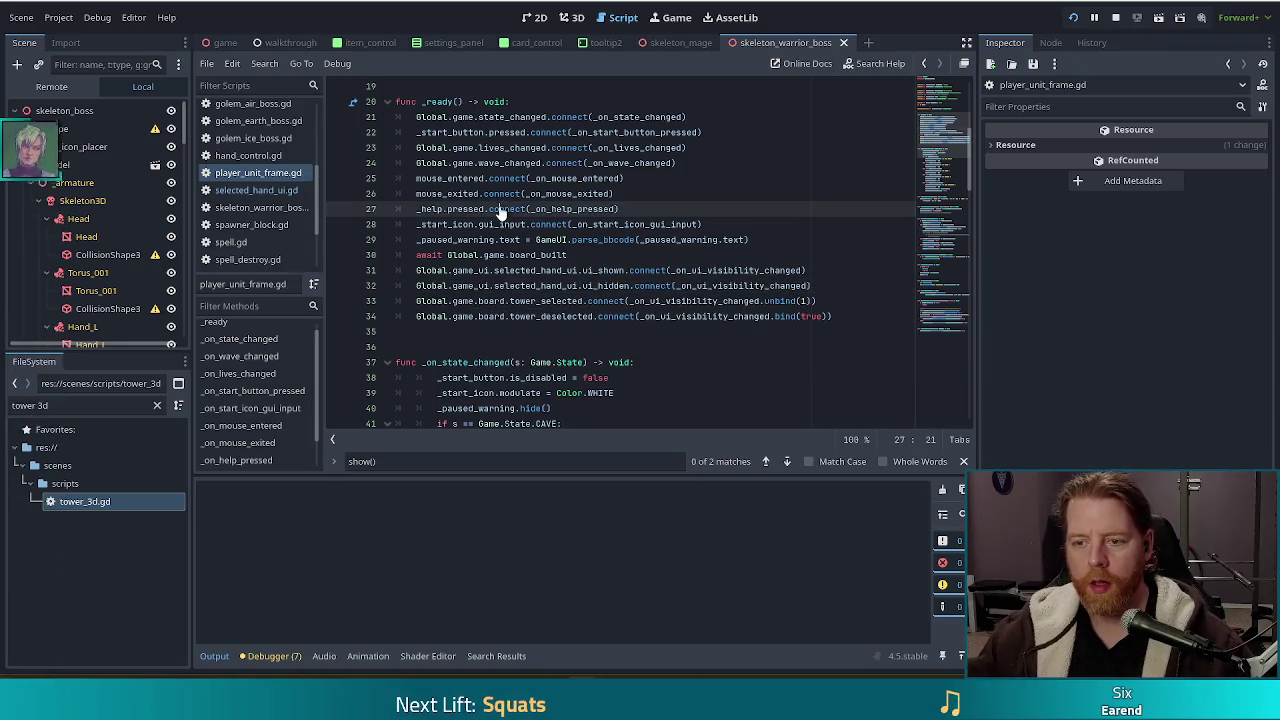
left_click(735, 280, "ctrl")
key("Down")
key("Down")
key("Down")
scroll(598, 387, "down", 1)
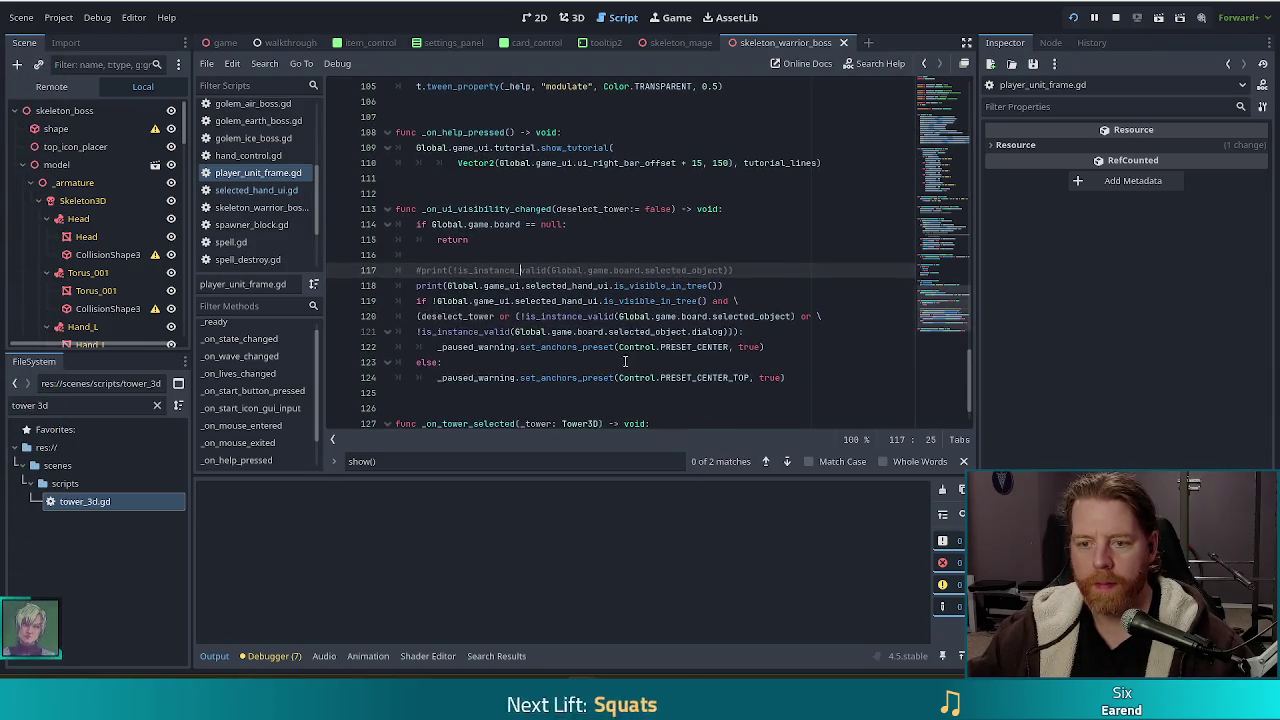
Review the print statement and visibility check in _on_ui_visibility_changed
key("Down")
key("Down")
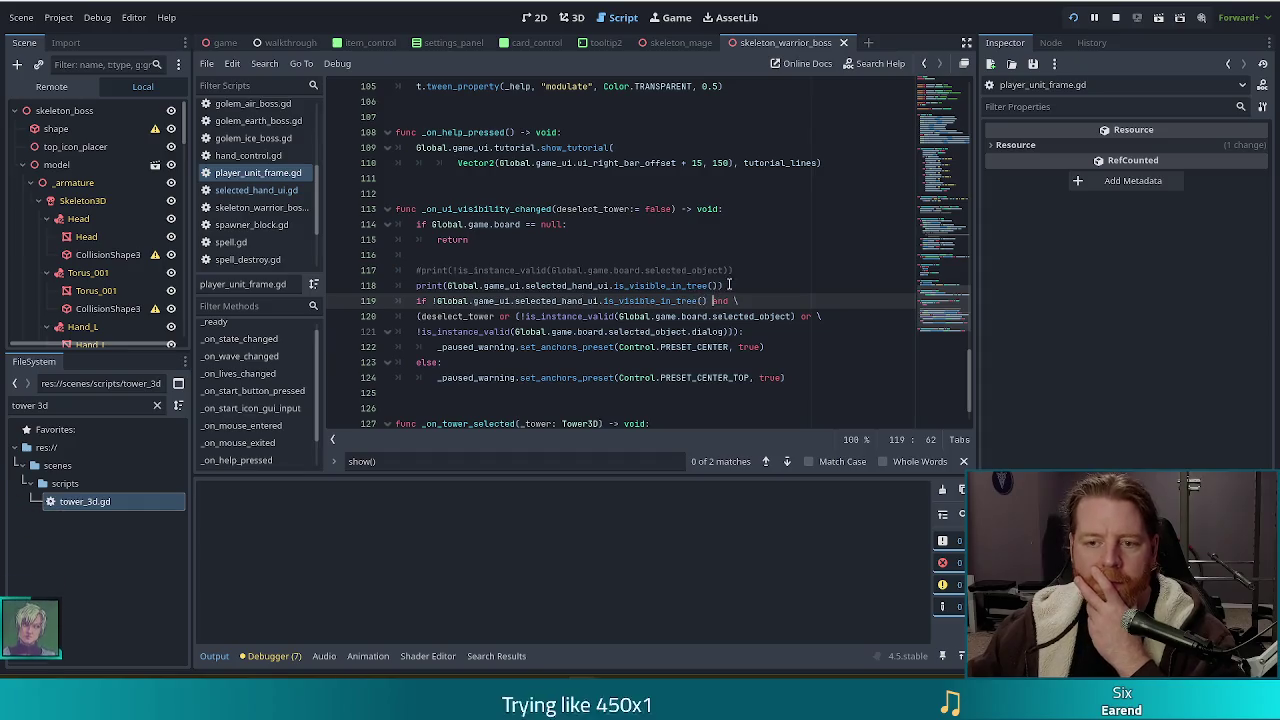
left_click(717, 286)
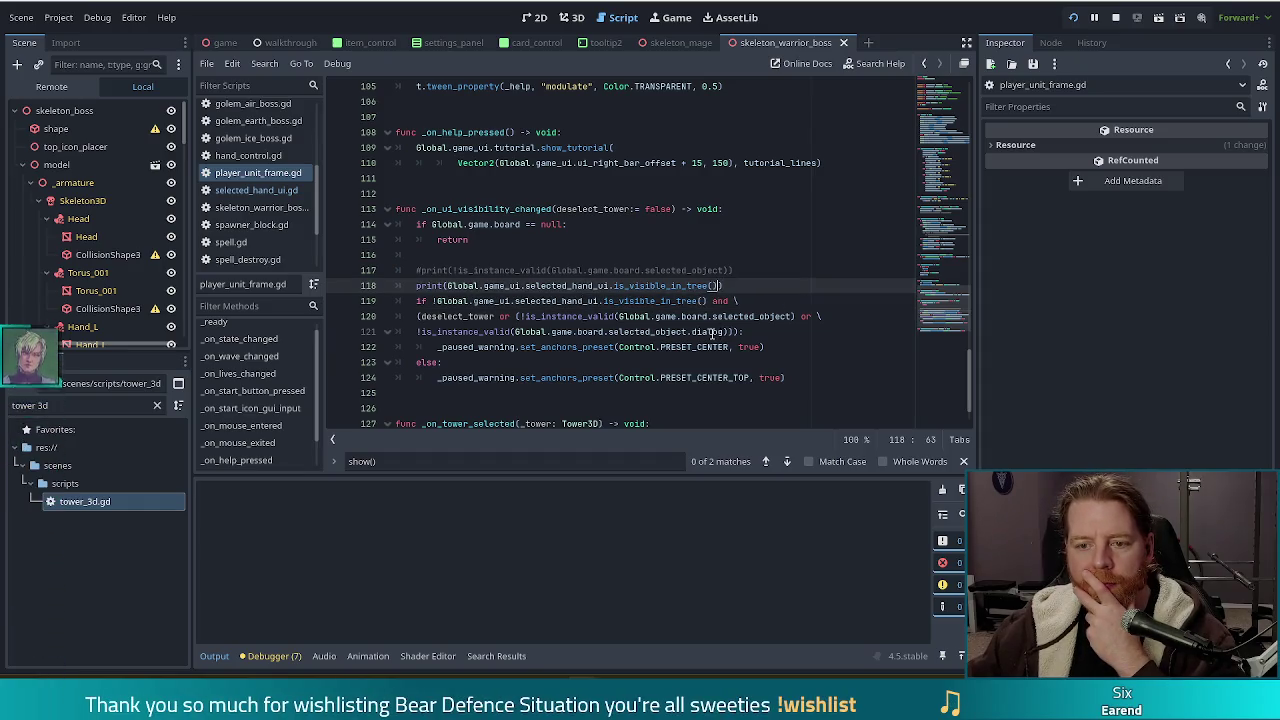
left_click(416, 286)
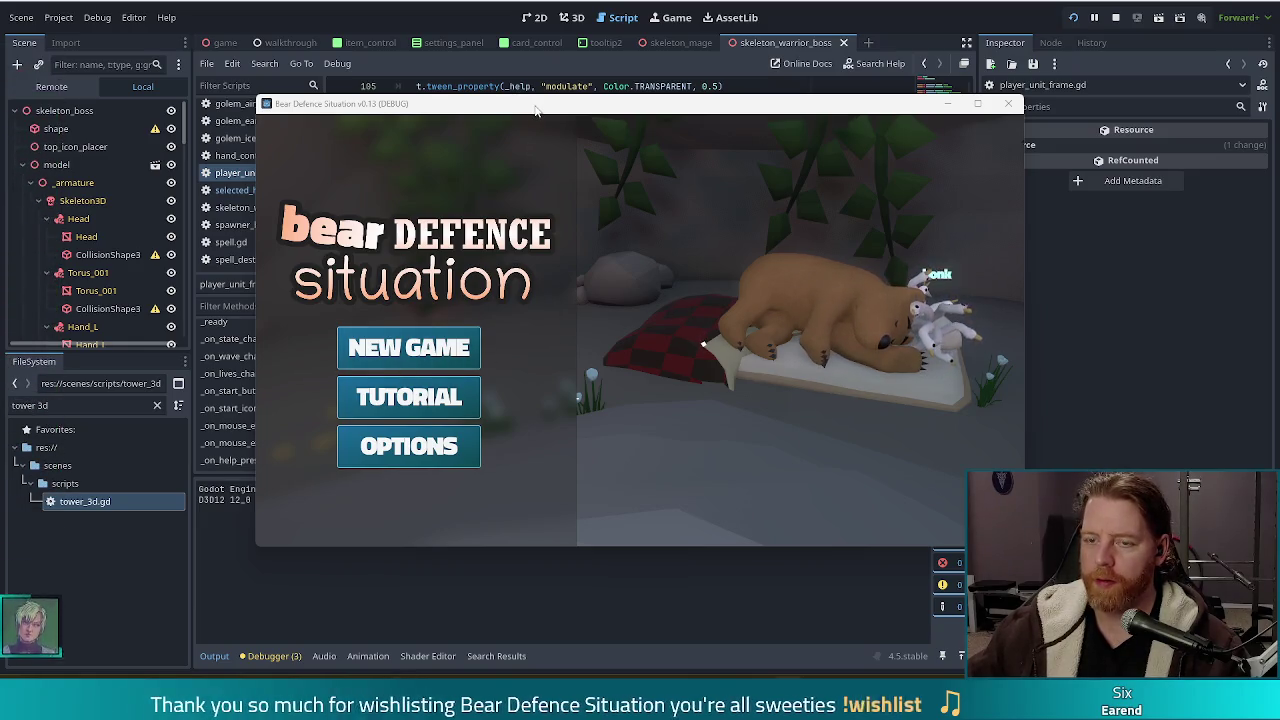
Start a new game, begin the first wave and select the 10 of Earth card
left_click_drag(535, 110, 486, 91)
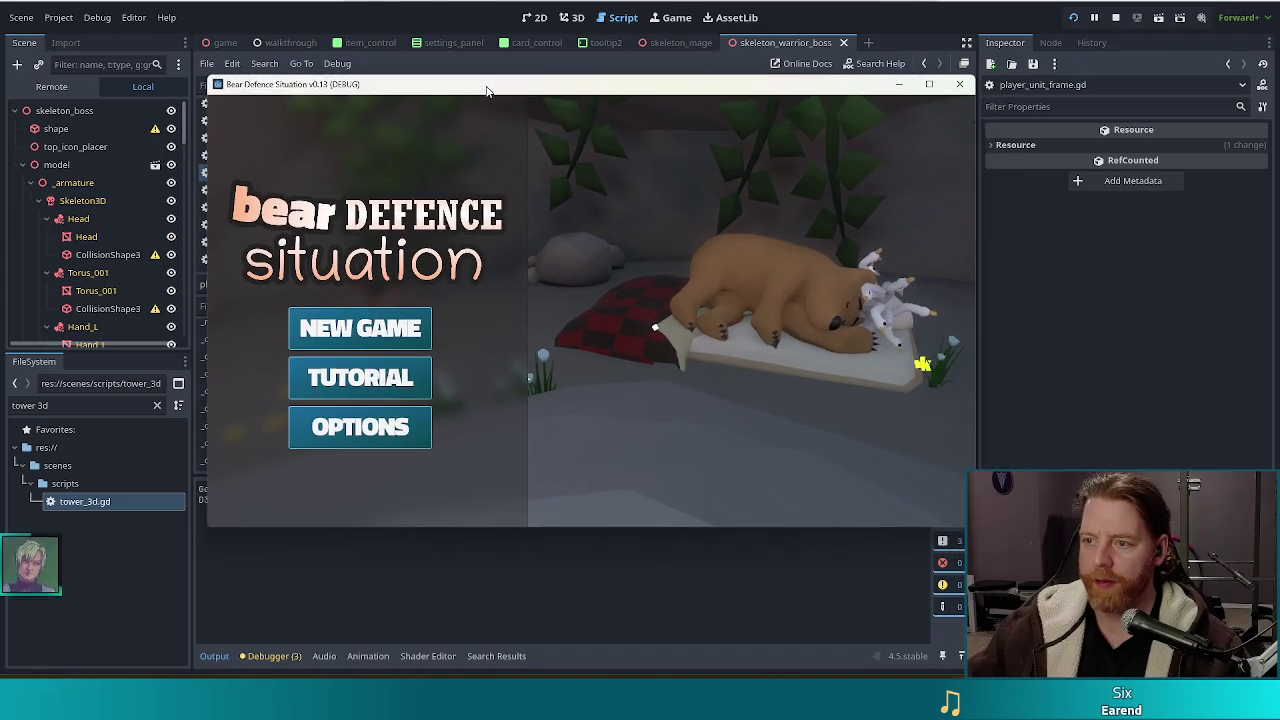
left_click(397, 330)
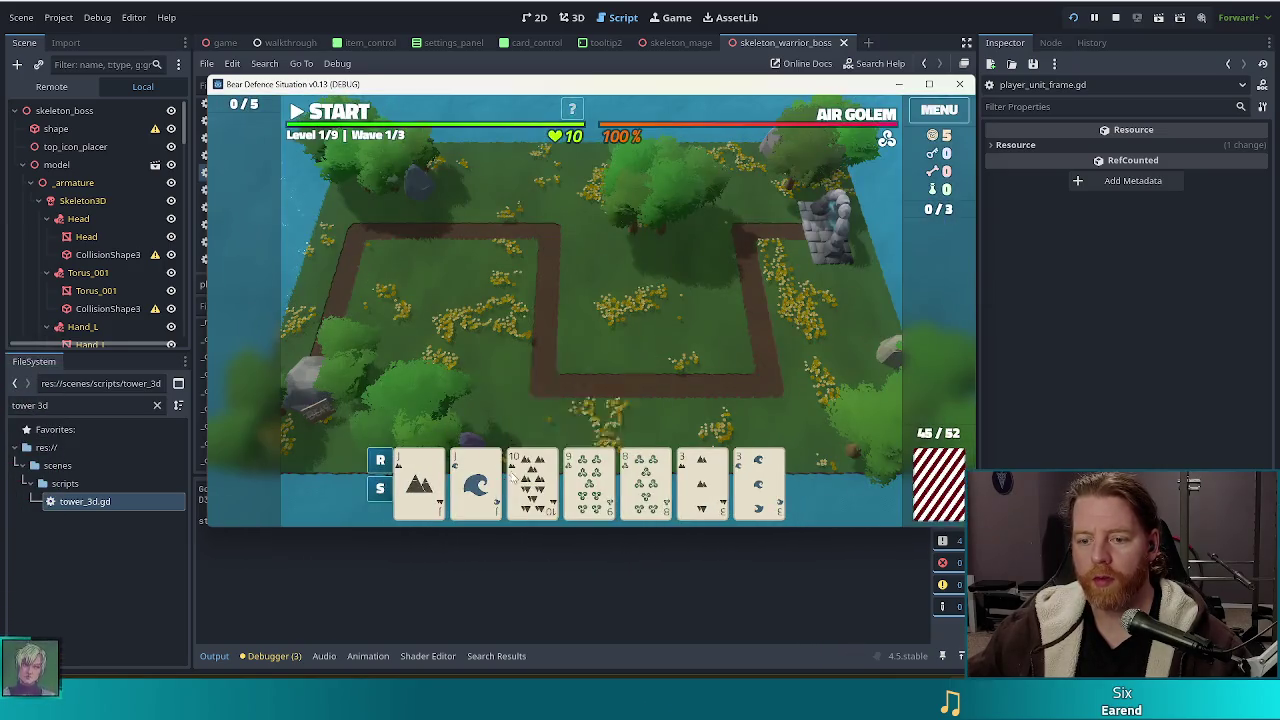
left_click(512, 477)
left_click(530, 480)
left_click(545, 484)
left_click(545, 484)
Pause the game and repeatedly toggle the 10 of Earth card to test the warning, then exit
key("space")
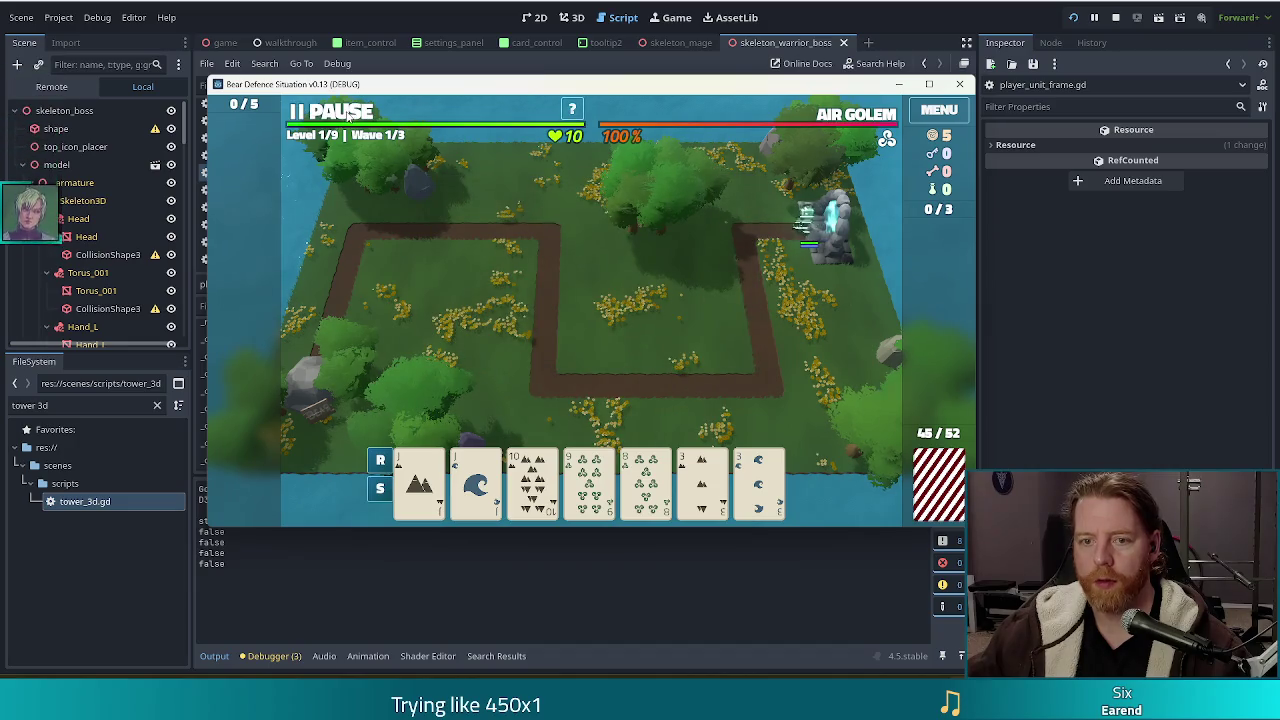
key("space")
left_click(520, 500)
left_click(535, 504)
left_click(546, 506)
left_click(545, 505)
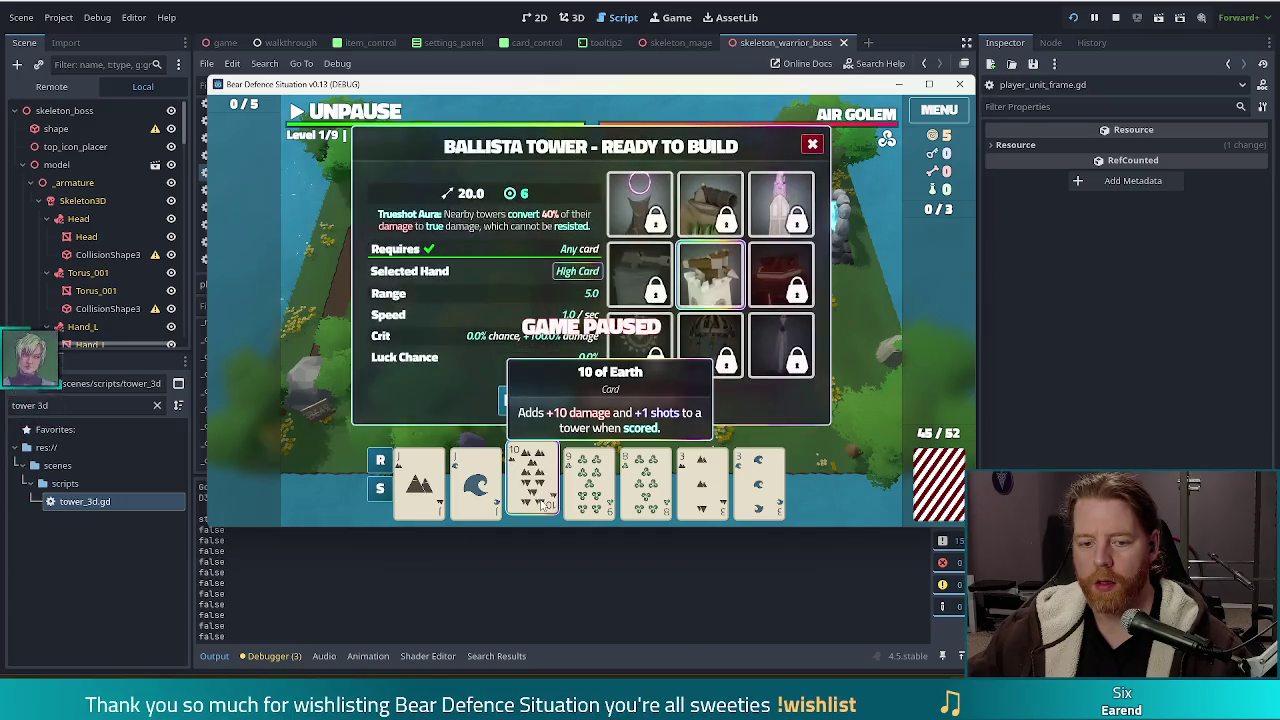
left_click(546, 485)
left_click(546, 485)
left_click(546, 485)
left_click(544, 482)
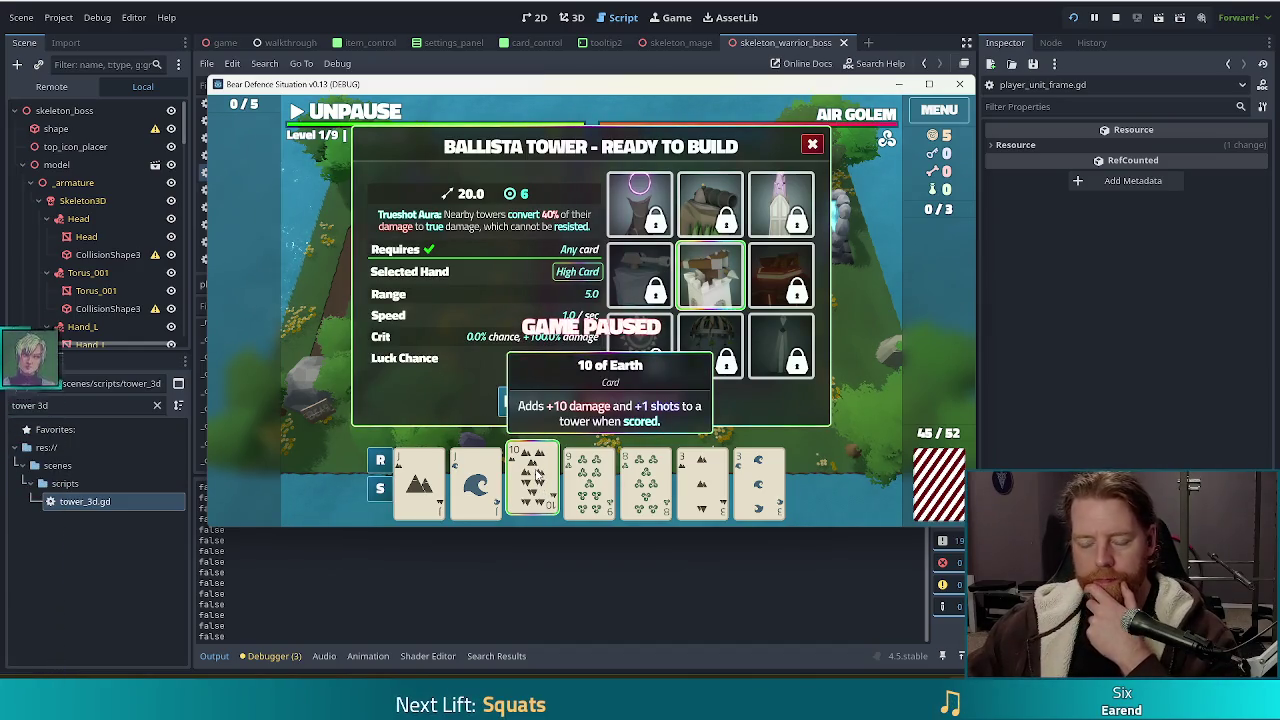
left_click(538, 476)
left_click(538, 476)
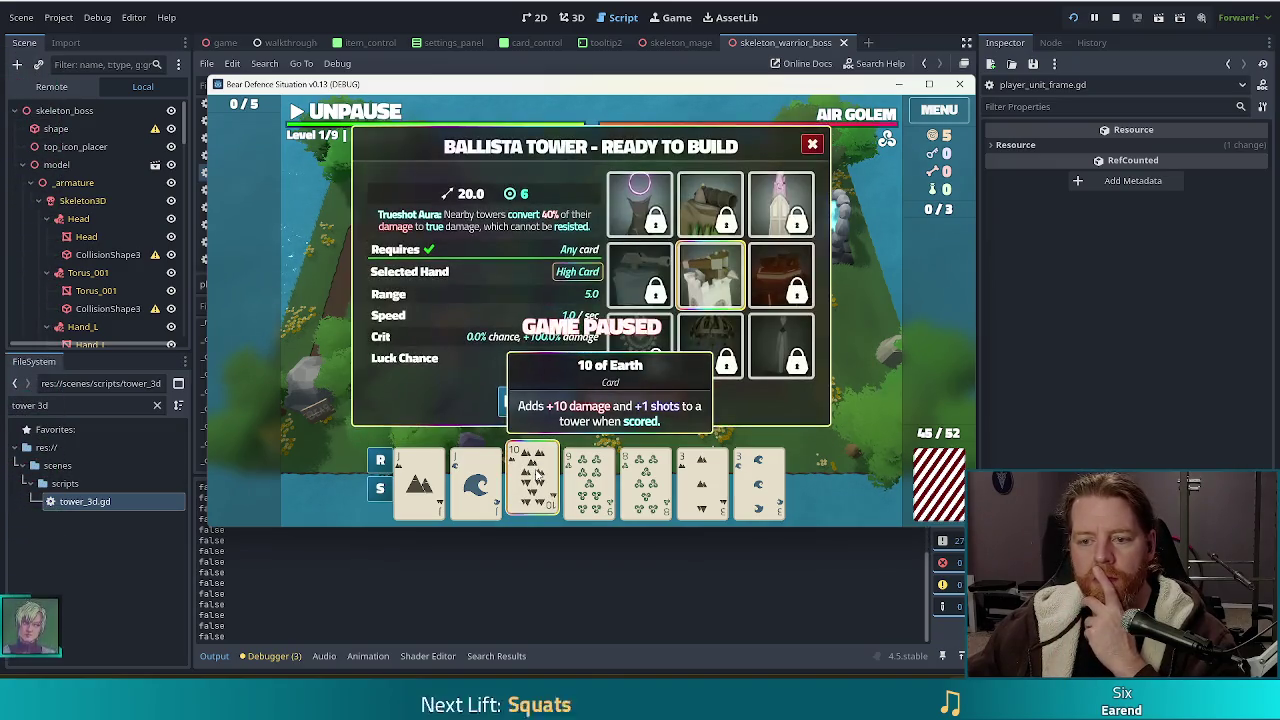
key("alt+Tab")
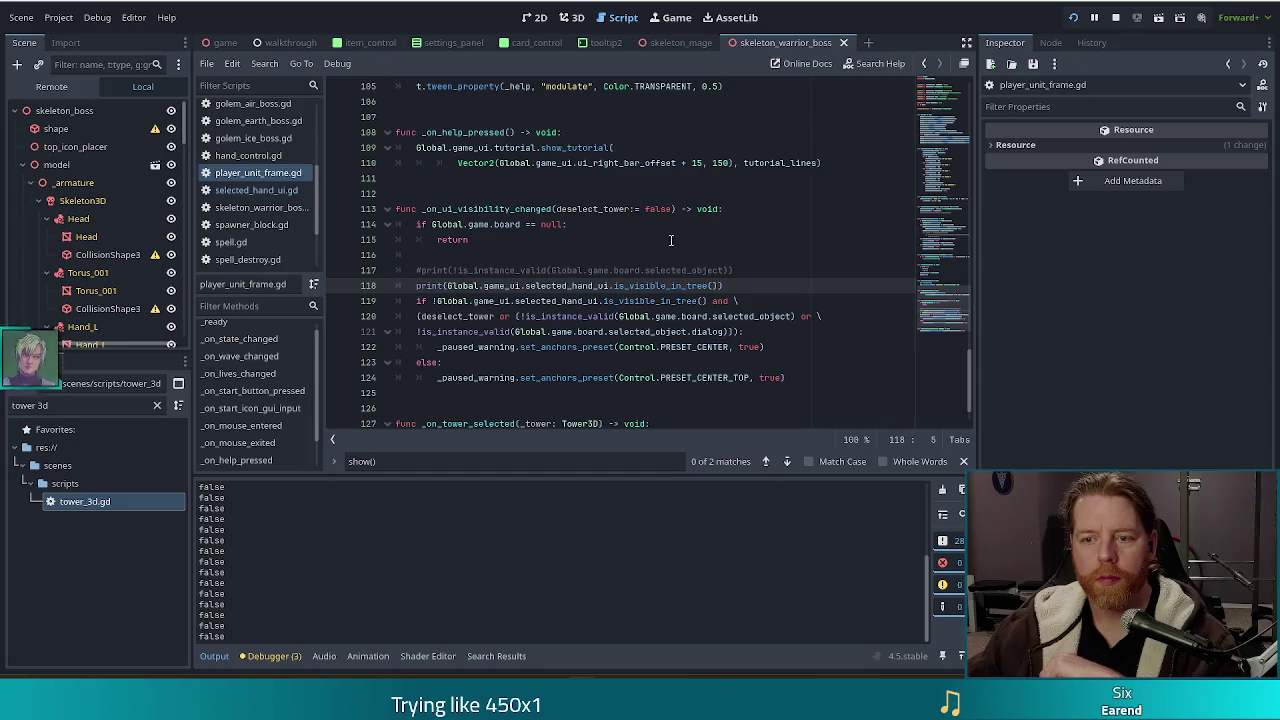
left_click(573, 286)
left_click_drag(486, 286, 655, 286)
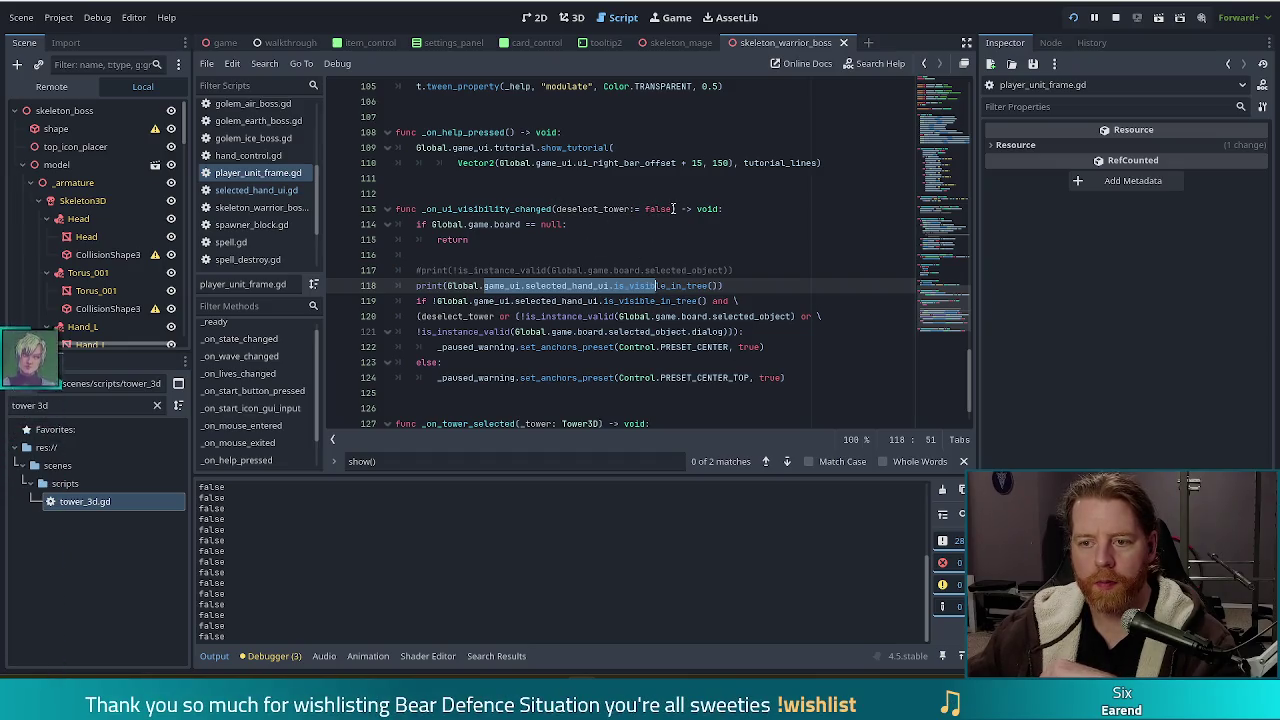
left_click(673, 208)
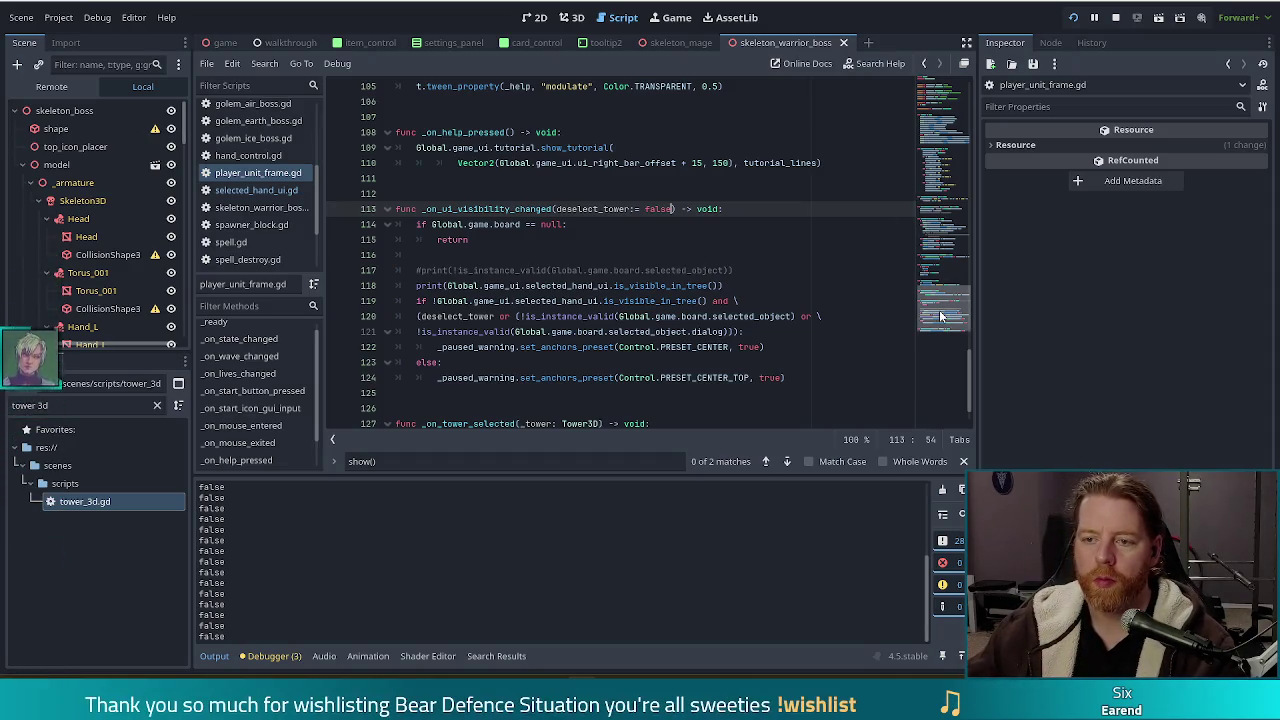
scroll(938, 323, "down", 1)
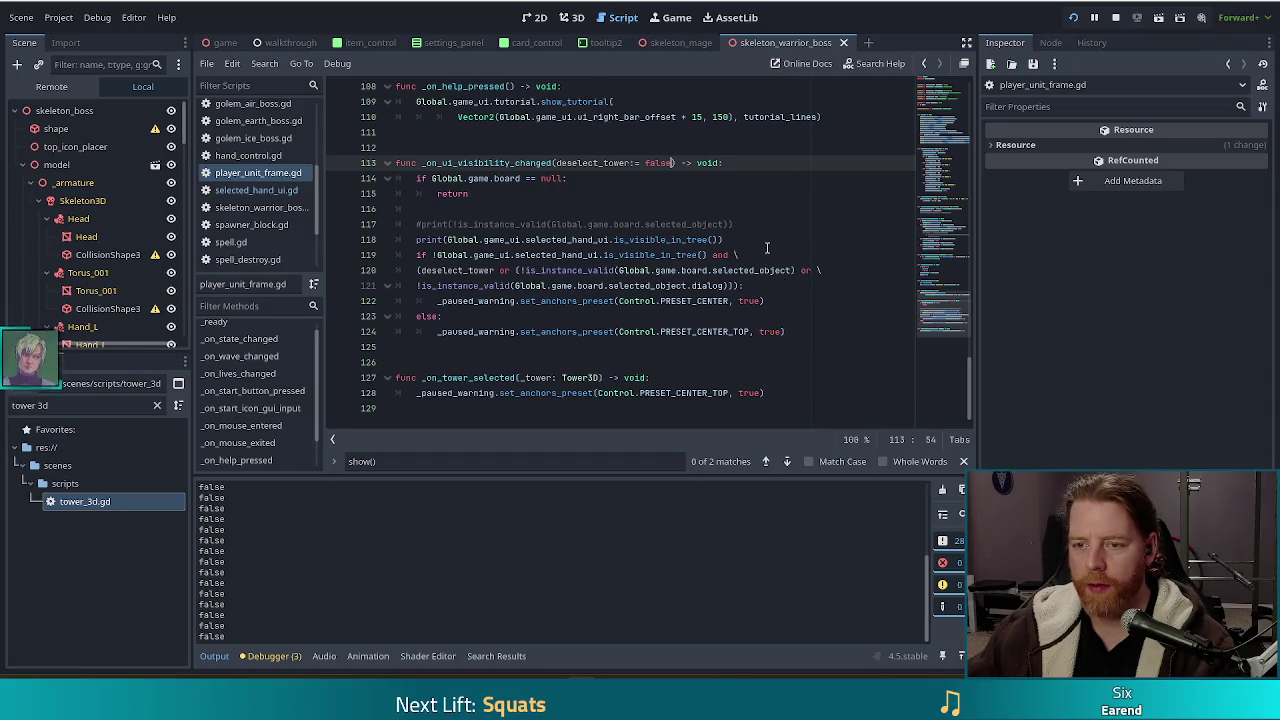
key("Left")
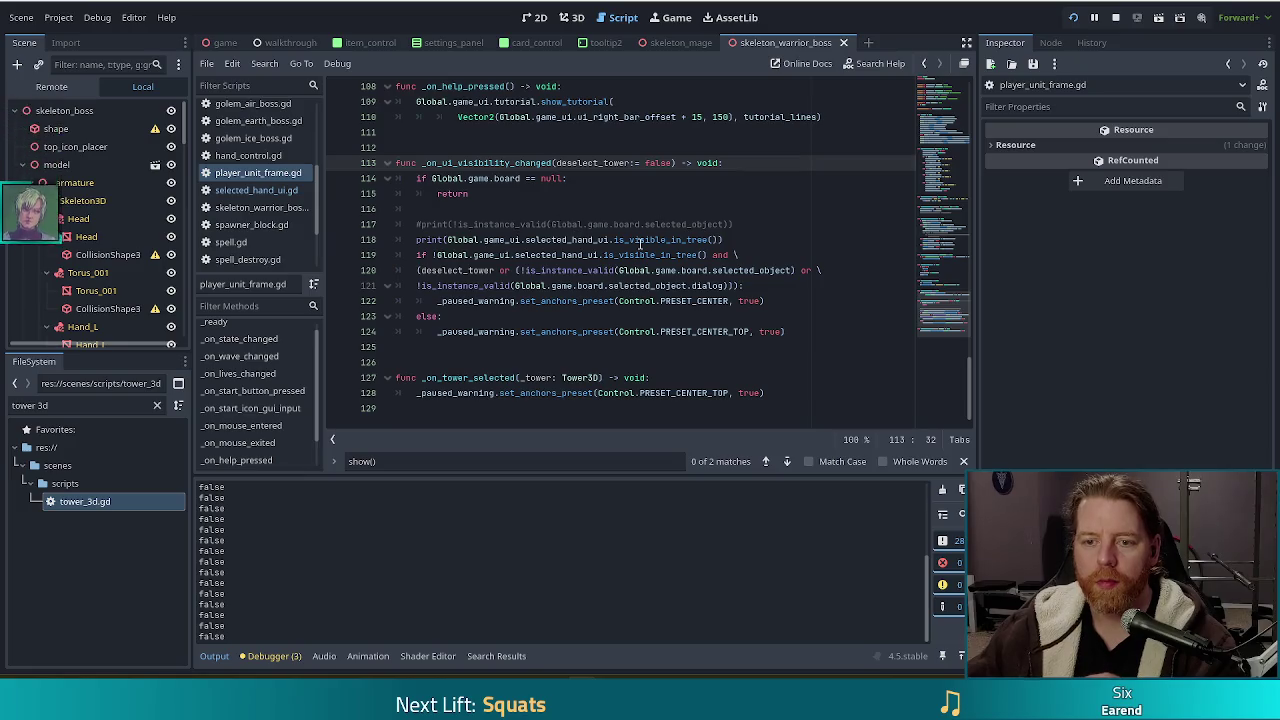
mouse_move(640, 245)
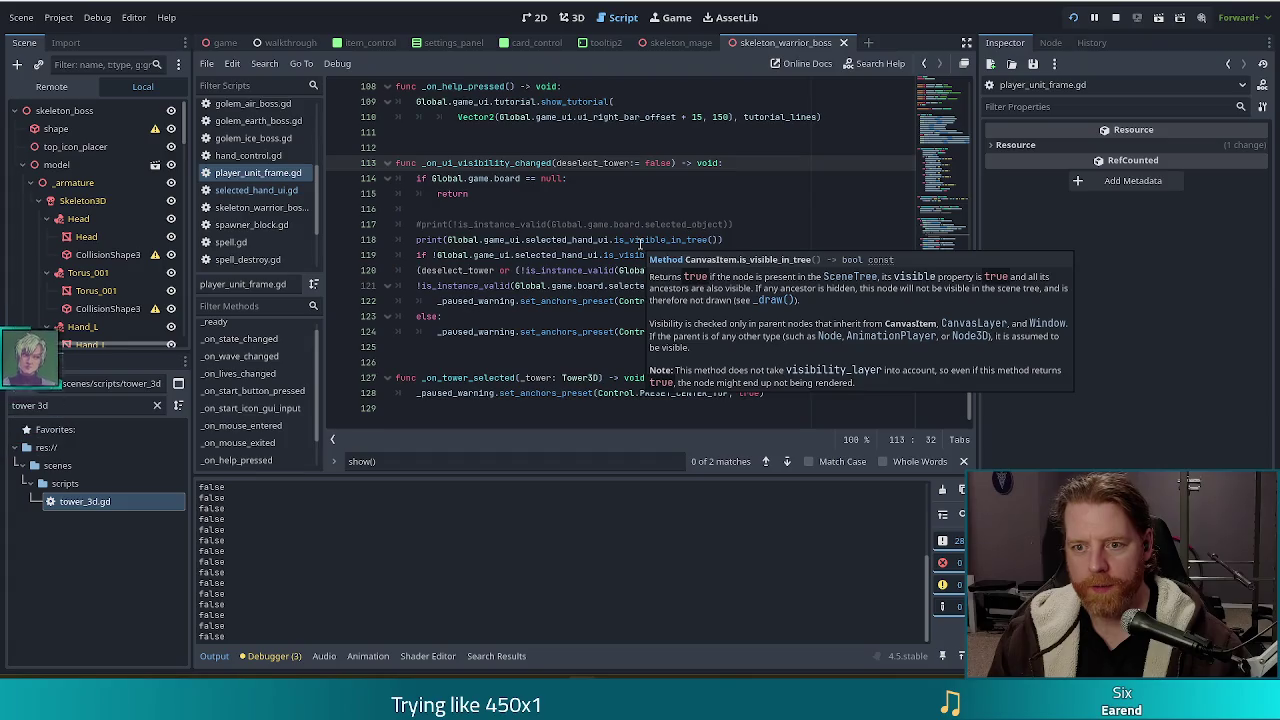
type("show")
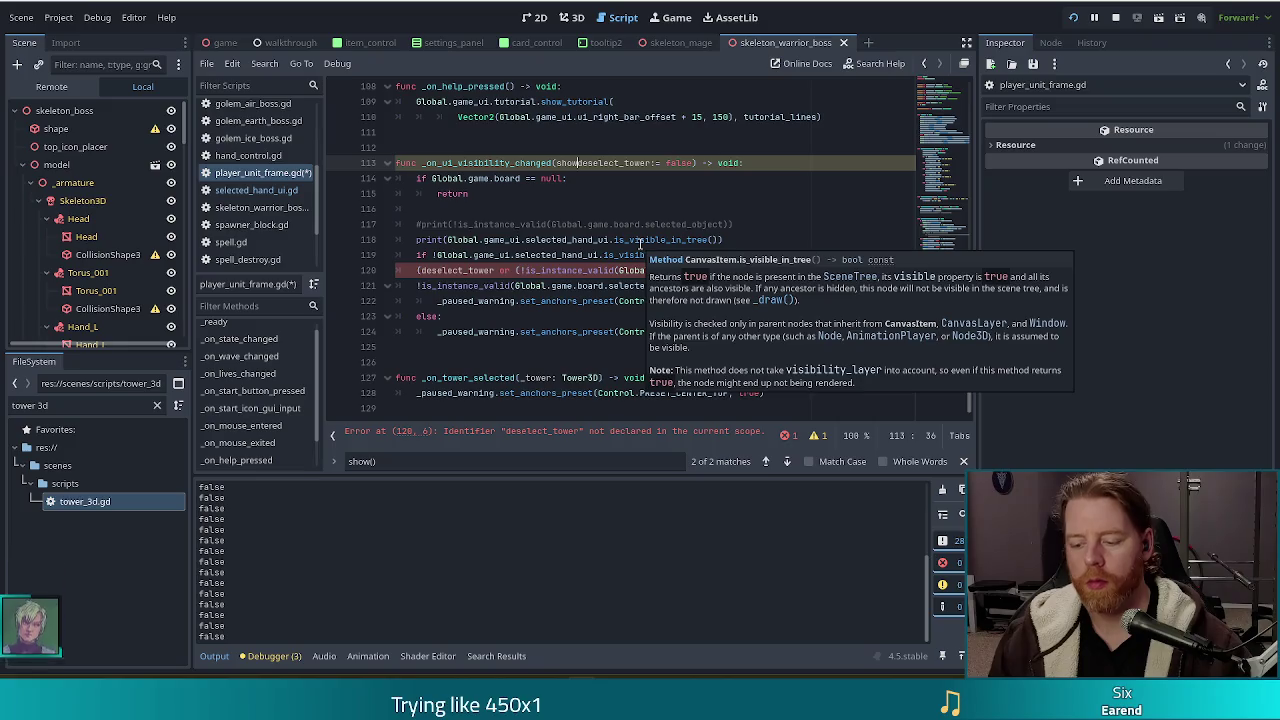
type("_h")
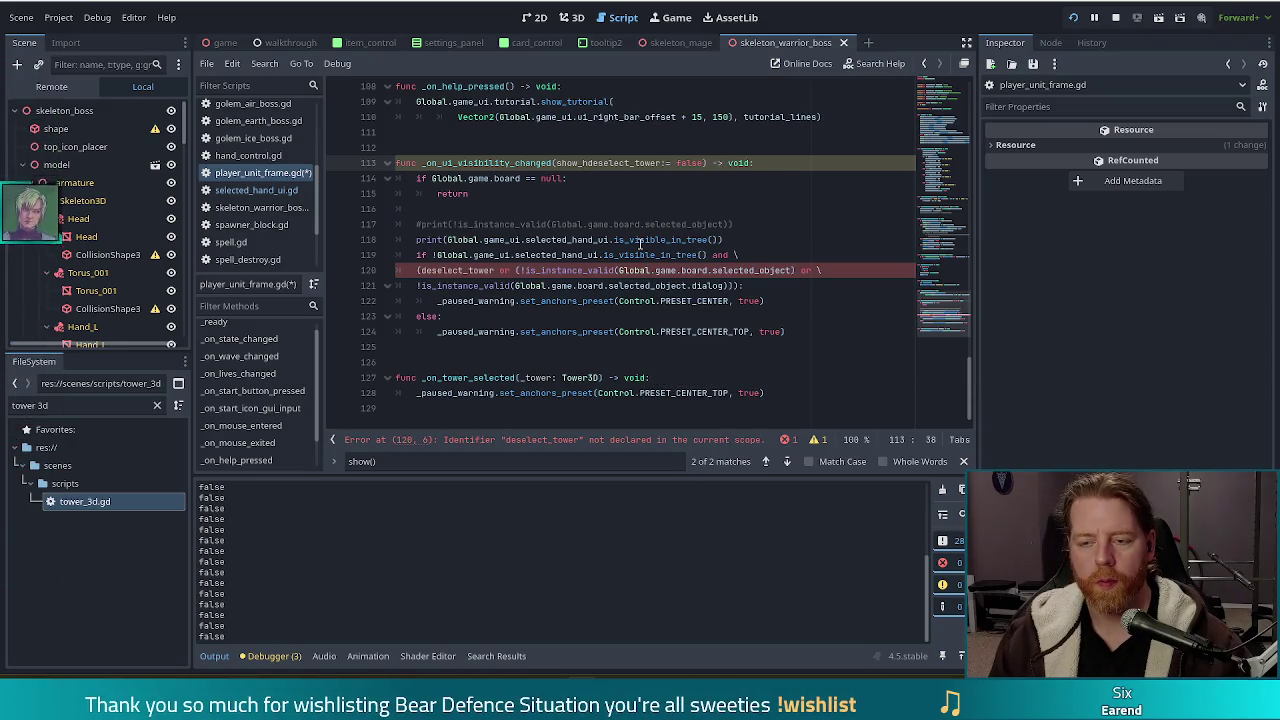
type("and:")
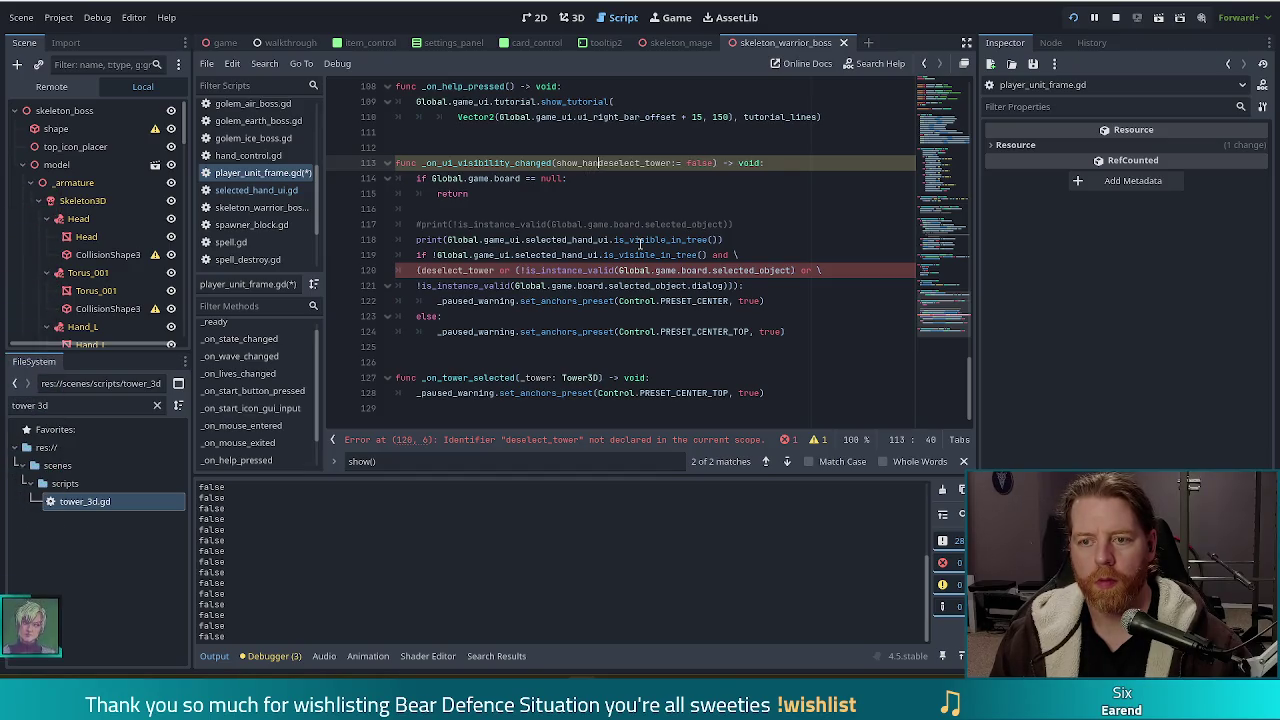
type("=")
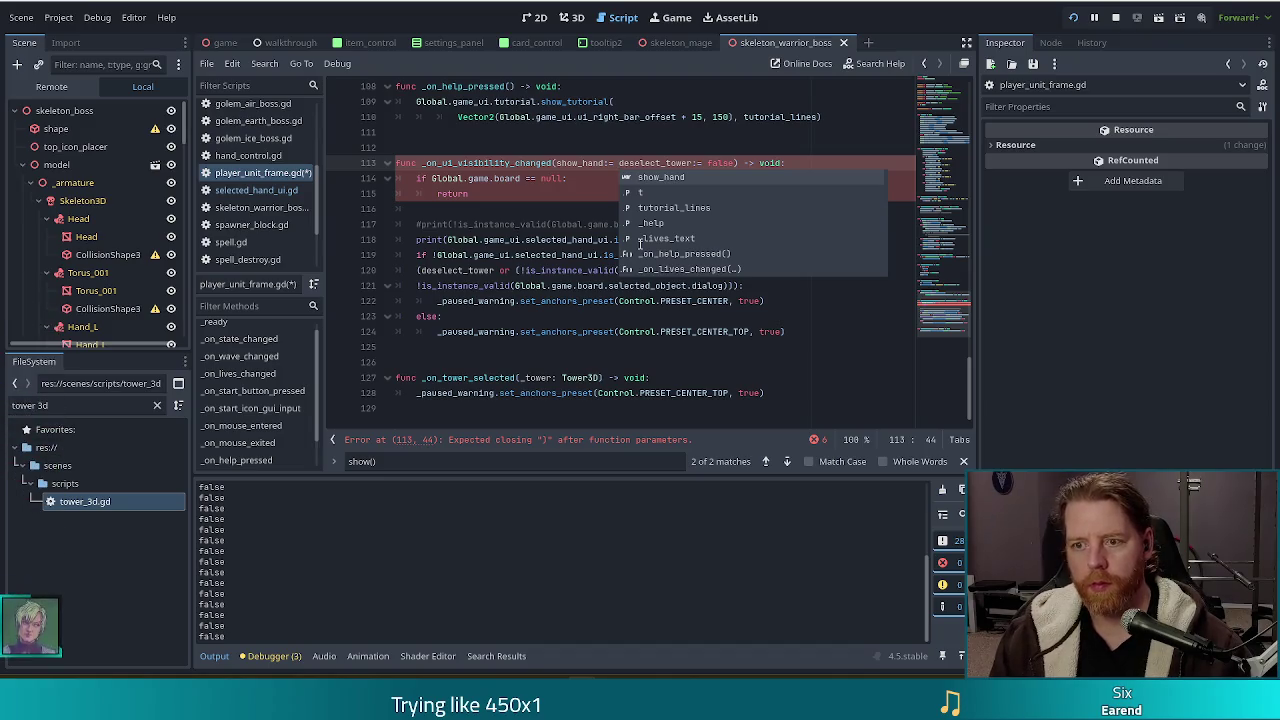
Complete the show_hand:= true parameter and select the print and visibility-check lines
type("tr")
type("ue,")
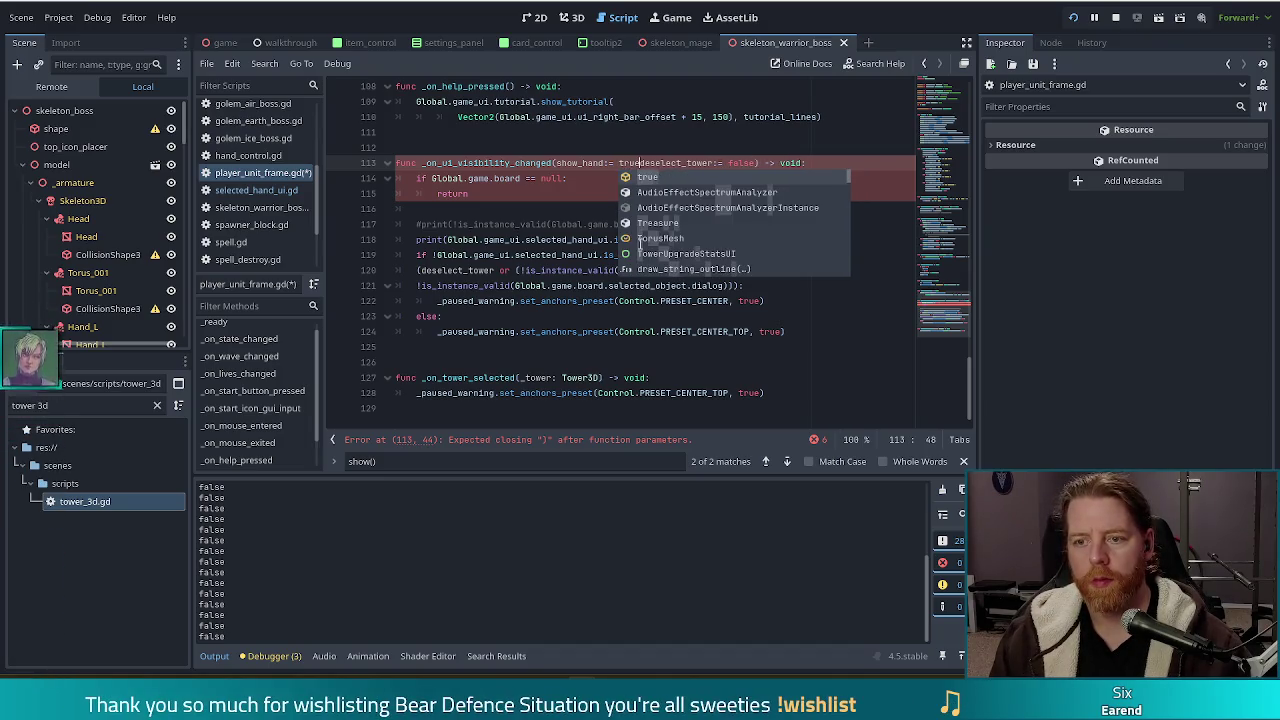
left_click(617, 228)
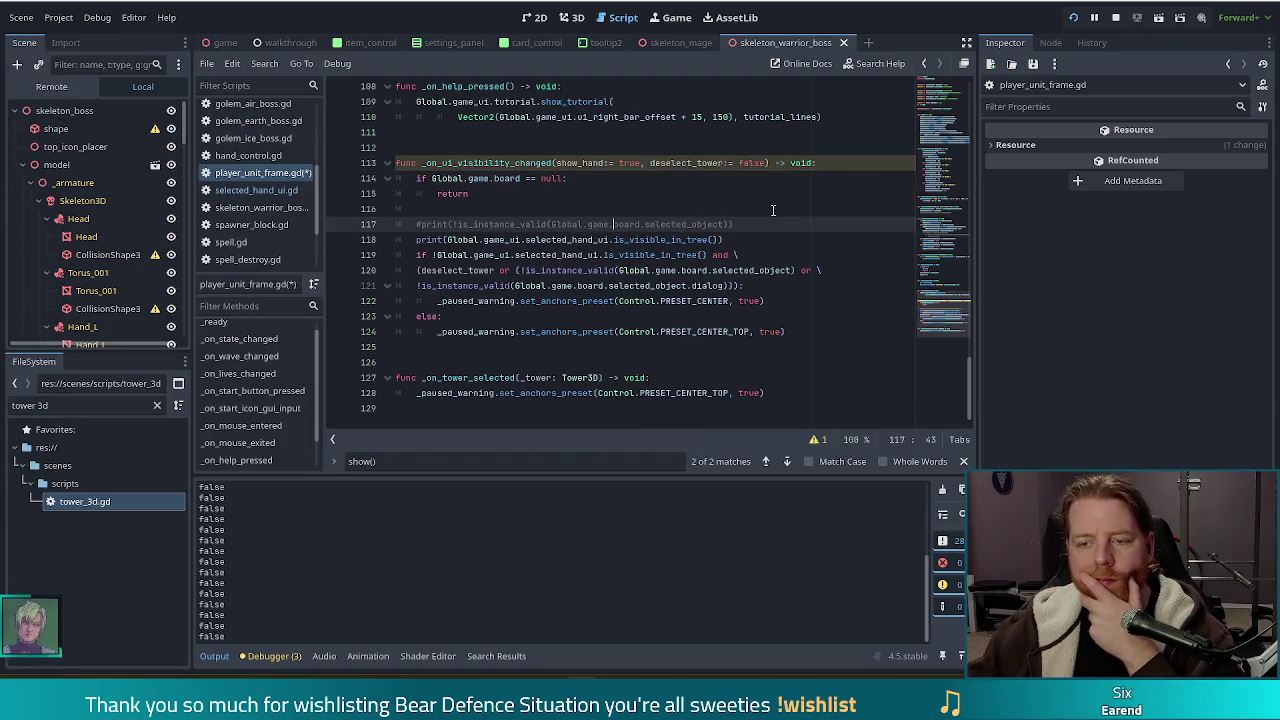
left_click(762, 243)
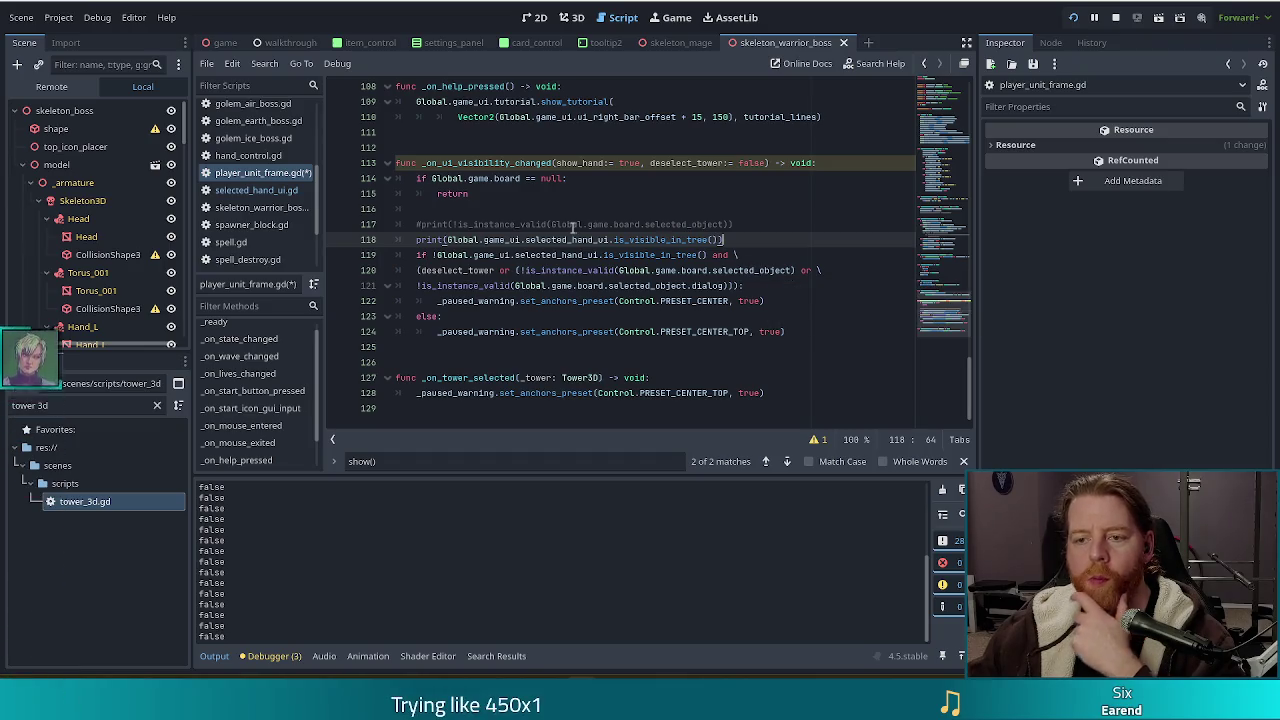
left_click(707, 254)
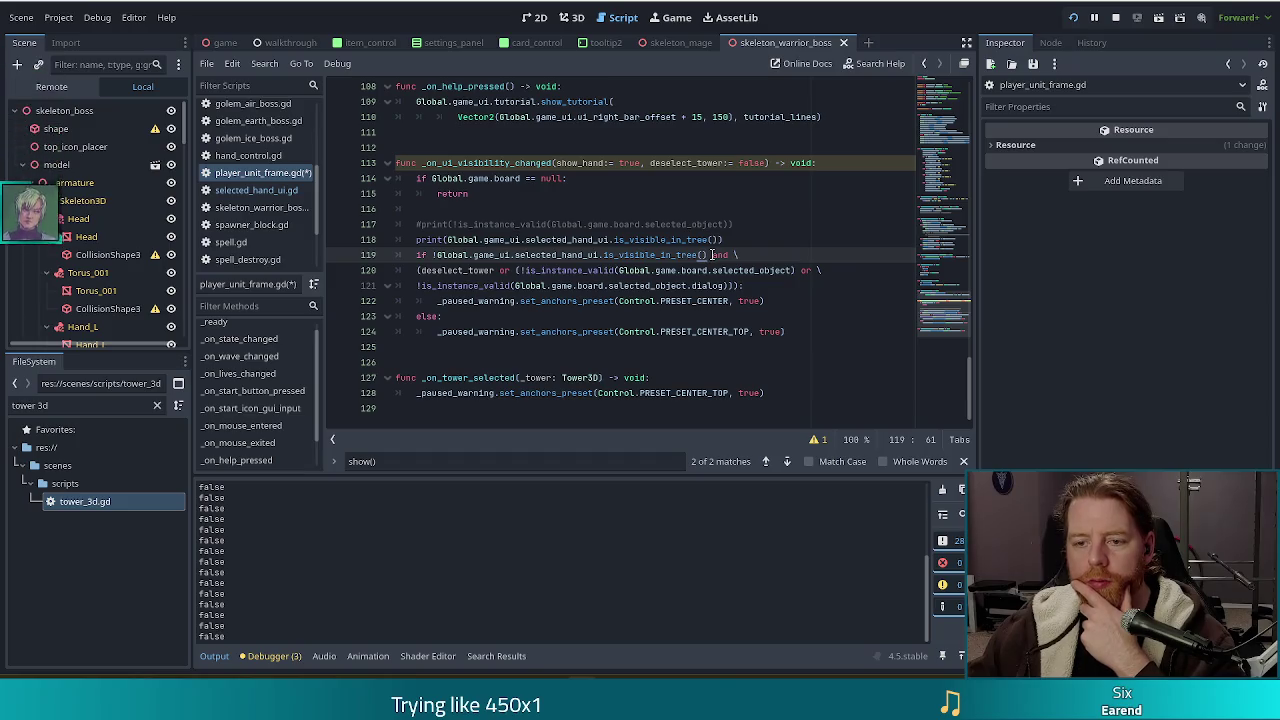
left_click_drag(707, 254, 437, 240)
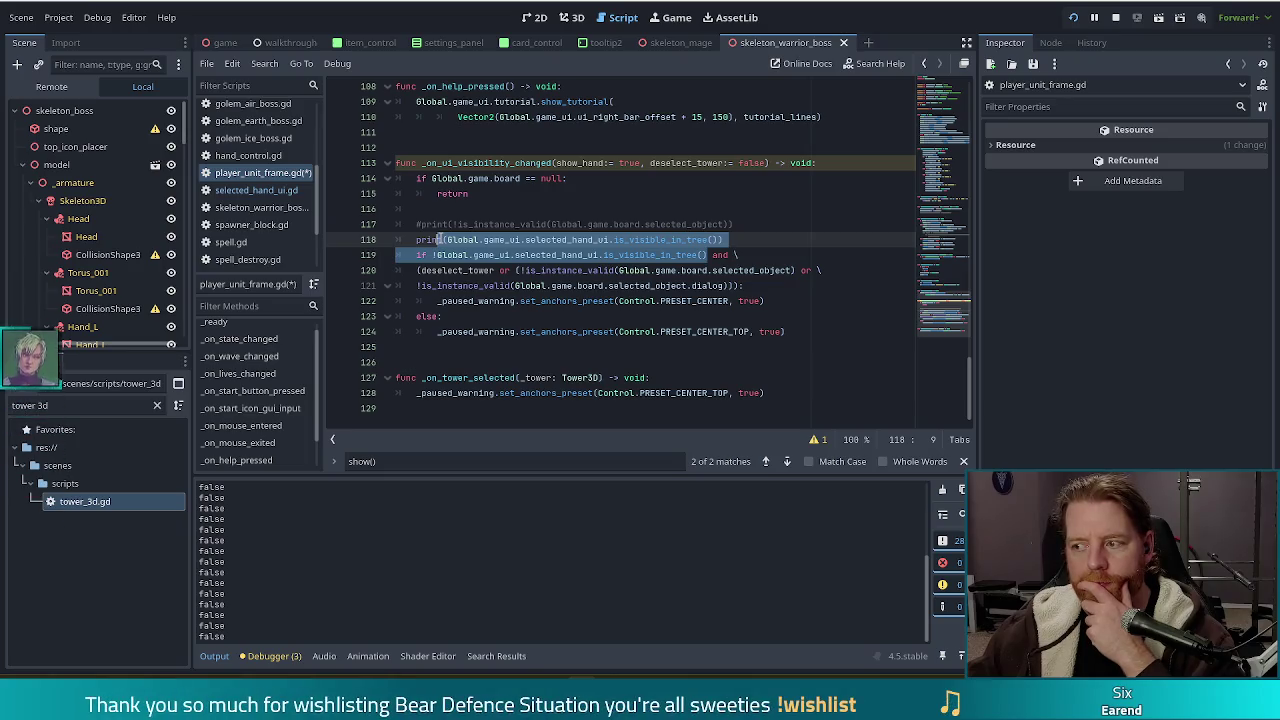
mouse_move(437, 240)
left_mouse_down()
mouse_move(448, 228)
mouse_move(433, 255)
left_mouse_up()
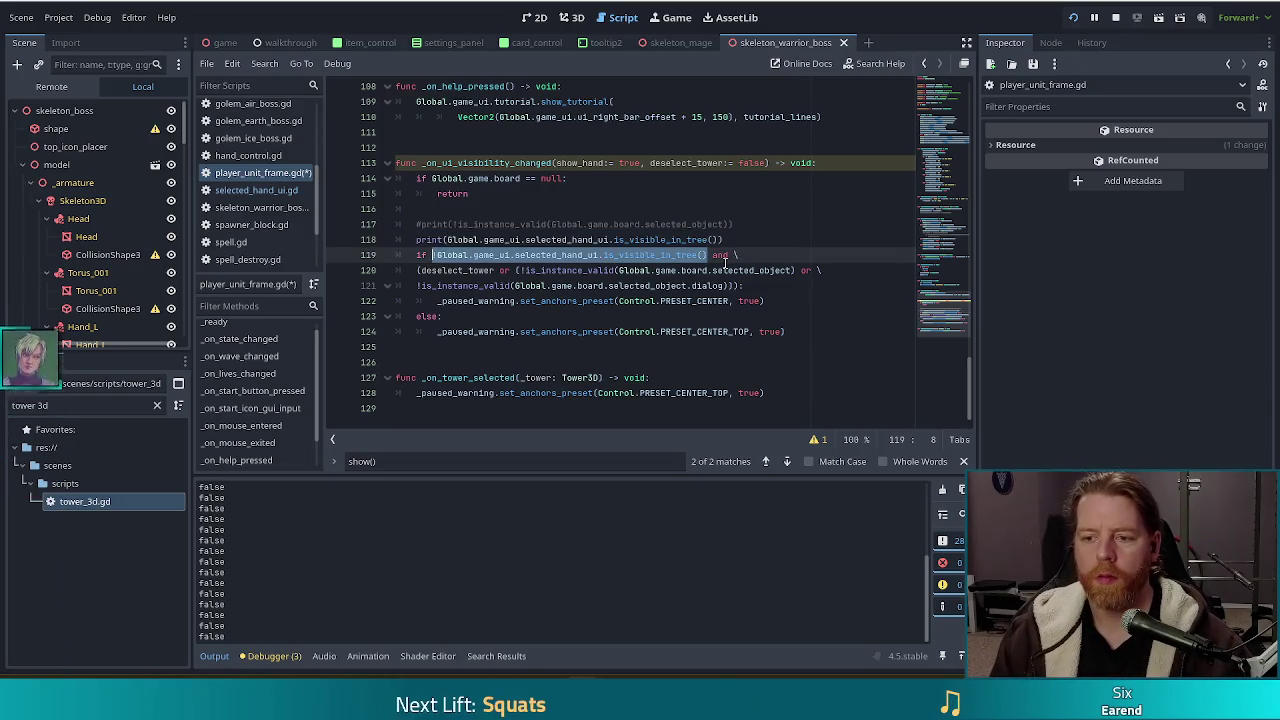
mouse_move(685, 393)
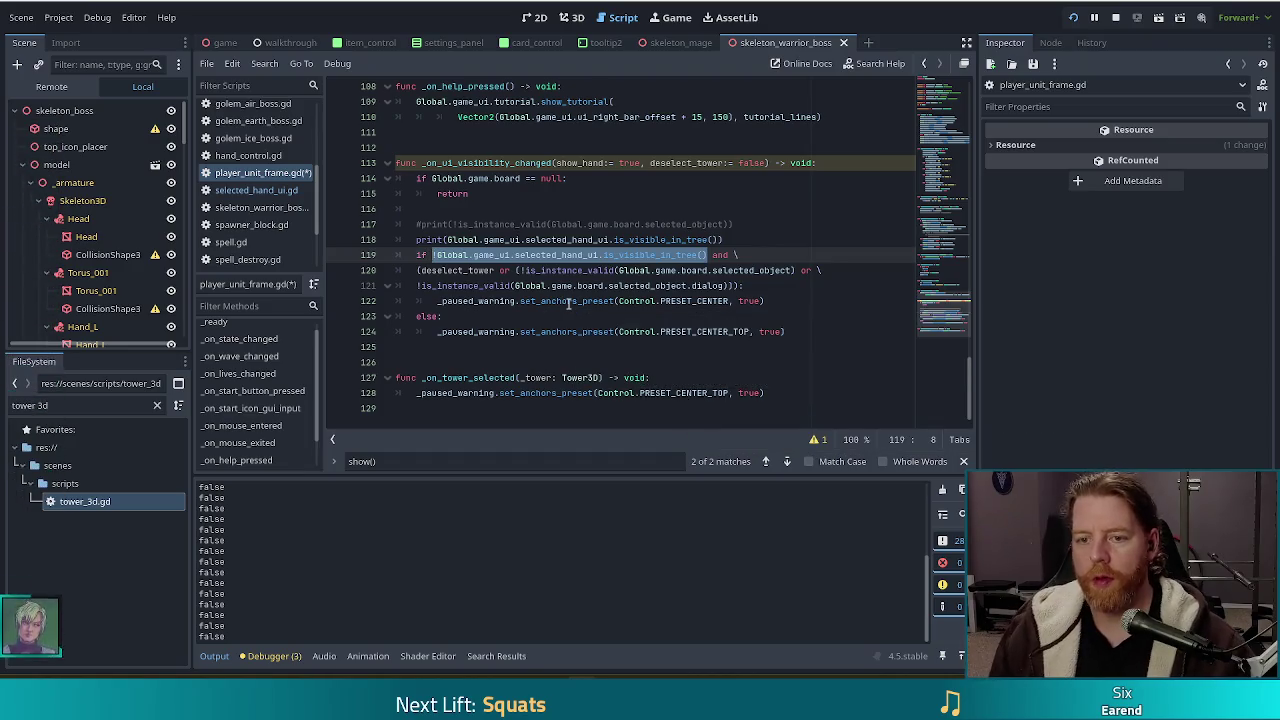
Replace is_visible_in_tree() on line 119 with show_hand, so it reads !show_hand
key("shift+Right")
type("show_had")
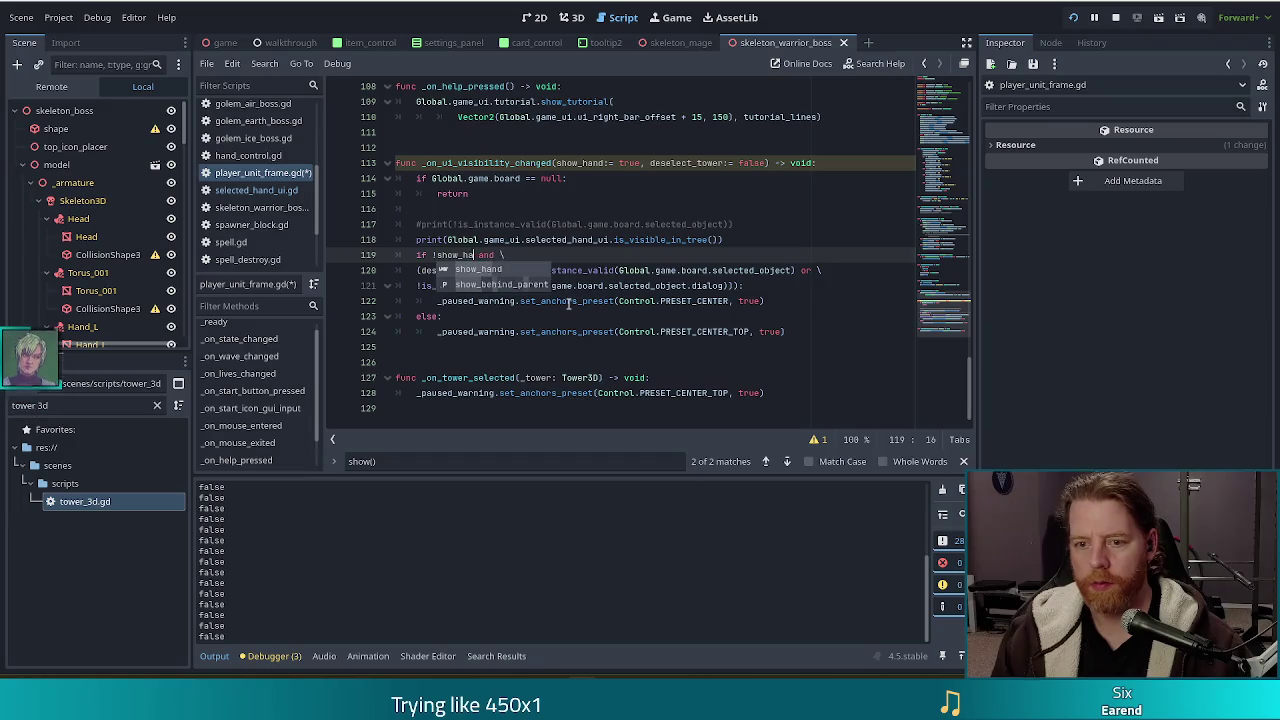
key("Return")
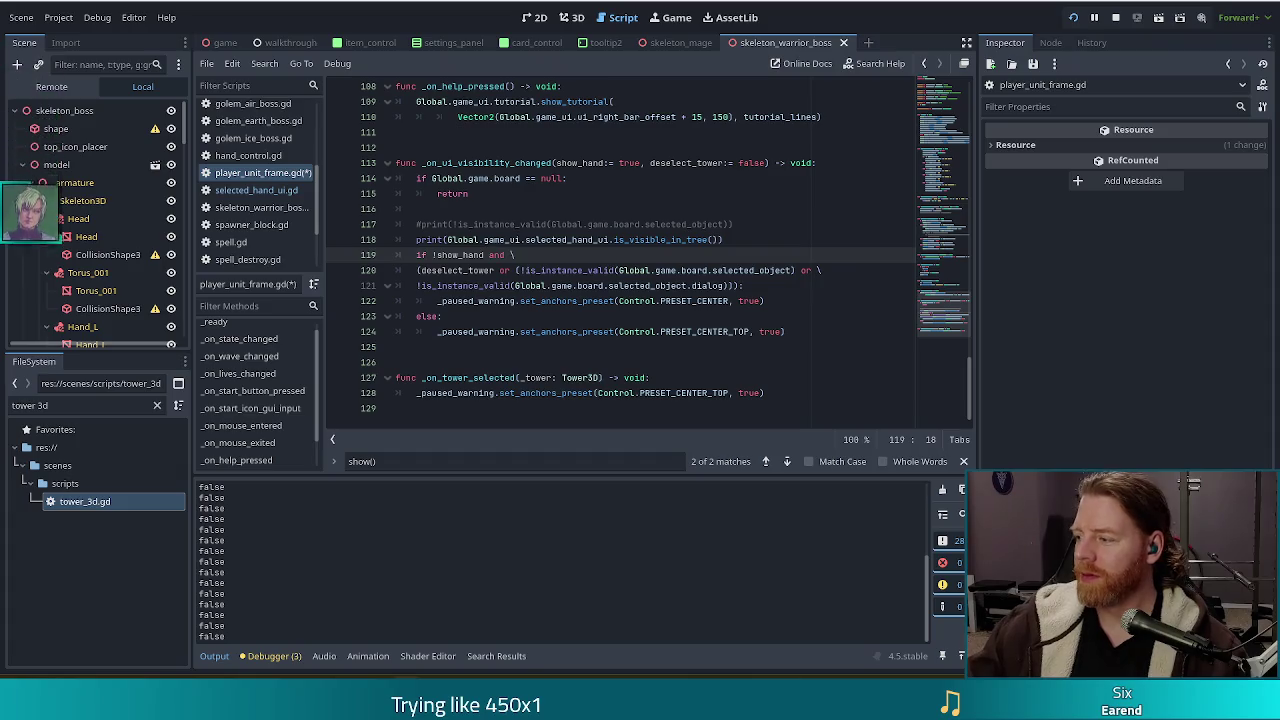
double_click(496, 255)
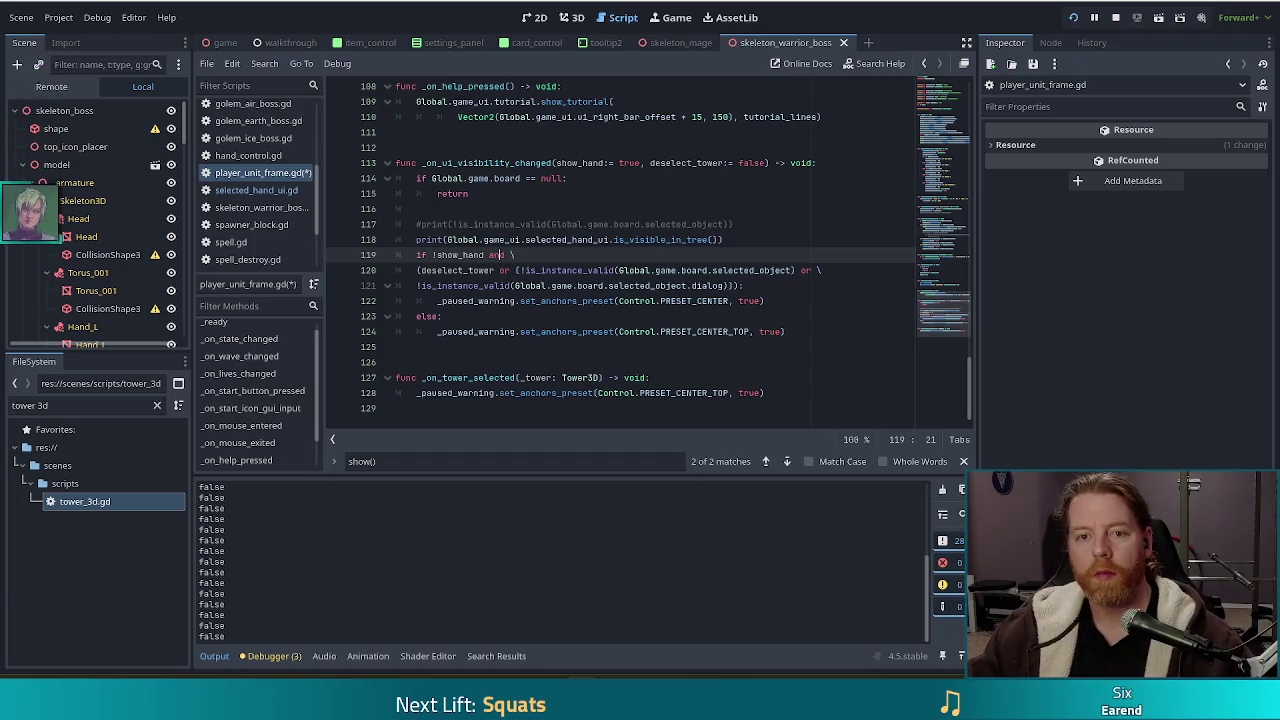
left_click(668, 240)
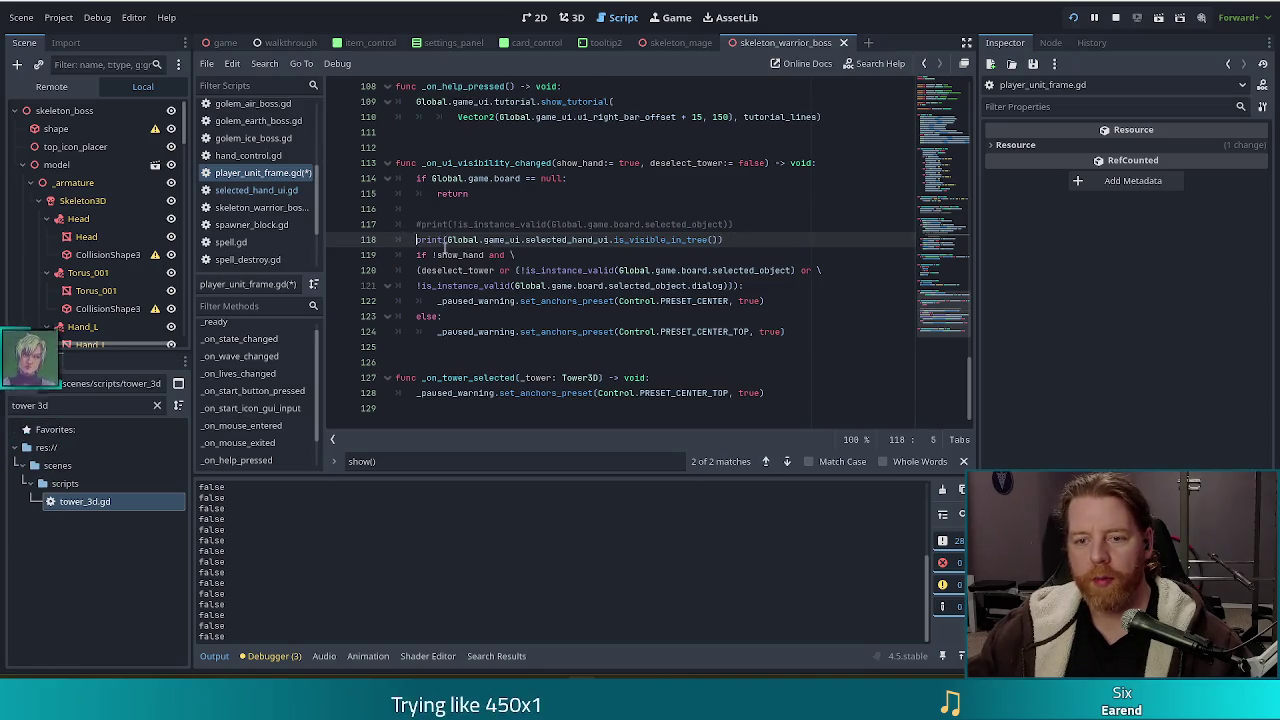
type("#")
Comment out the line 118 visibility print with Ctrl+K and scroll back up the script
key("ctrl+k")
left_click(548, 257)
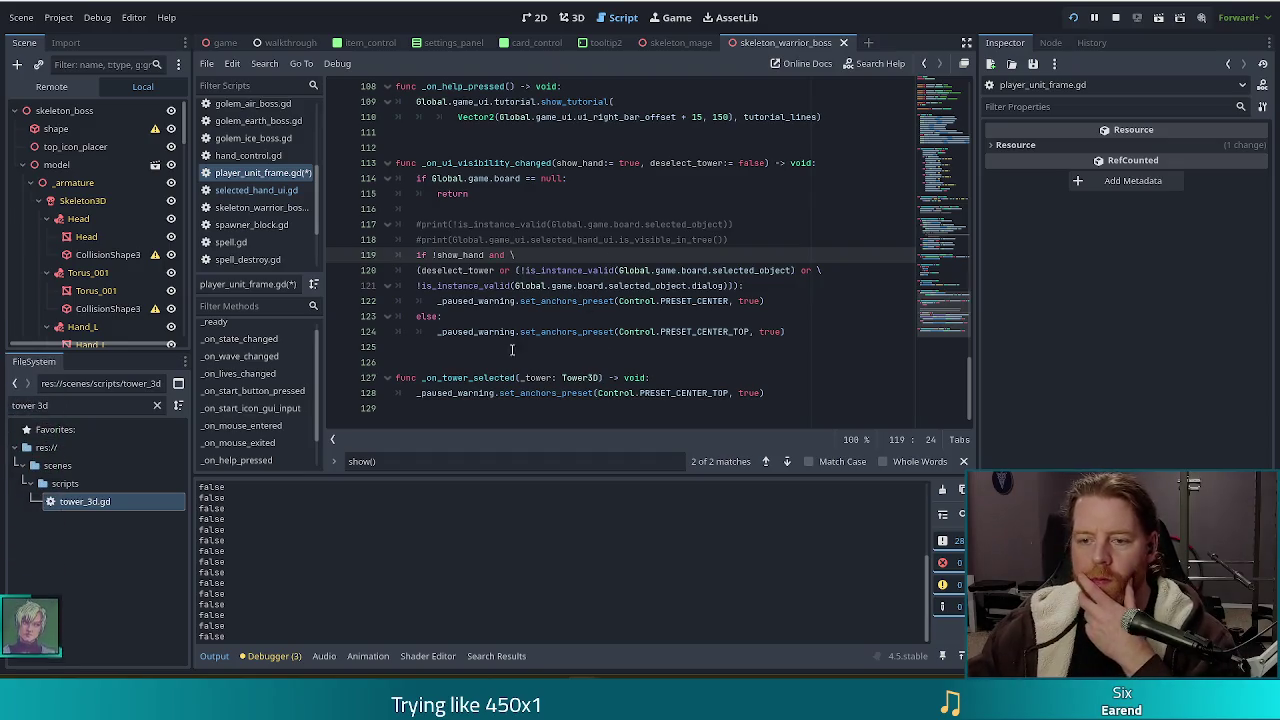
left_click(785, 332)
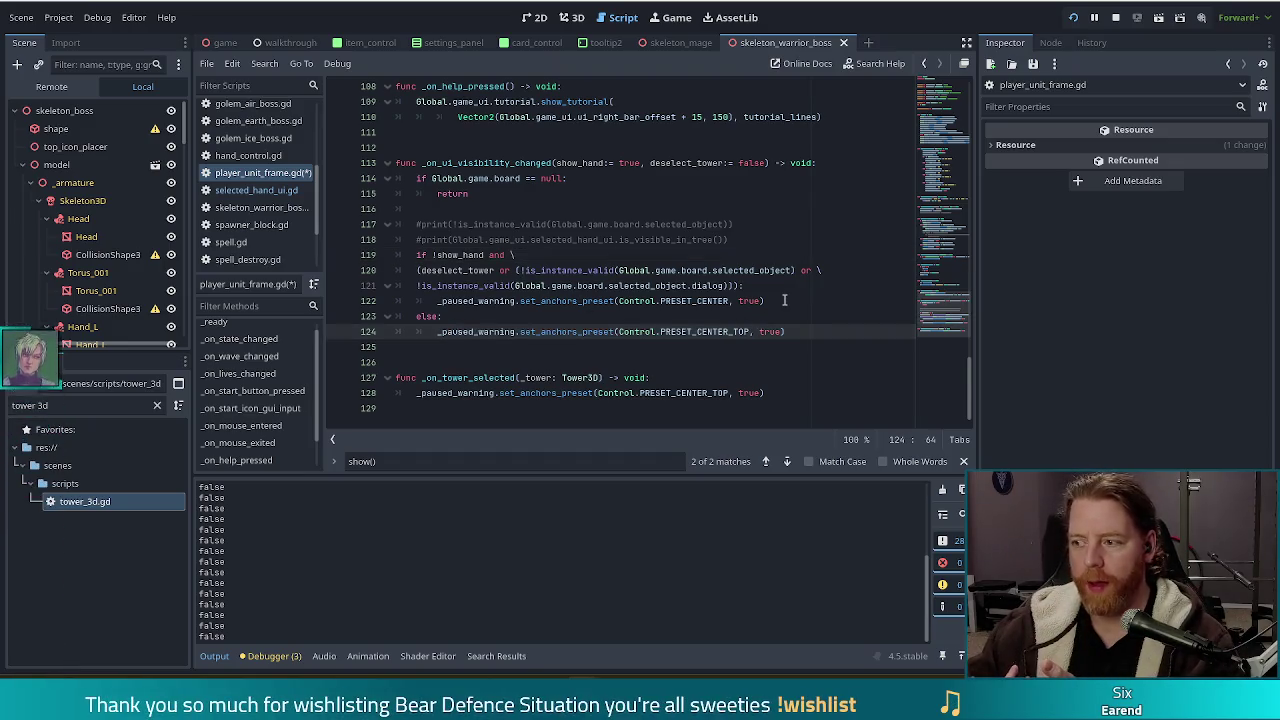
scroll(785, 300, "up", 3)
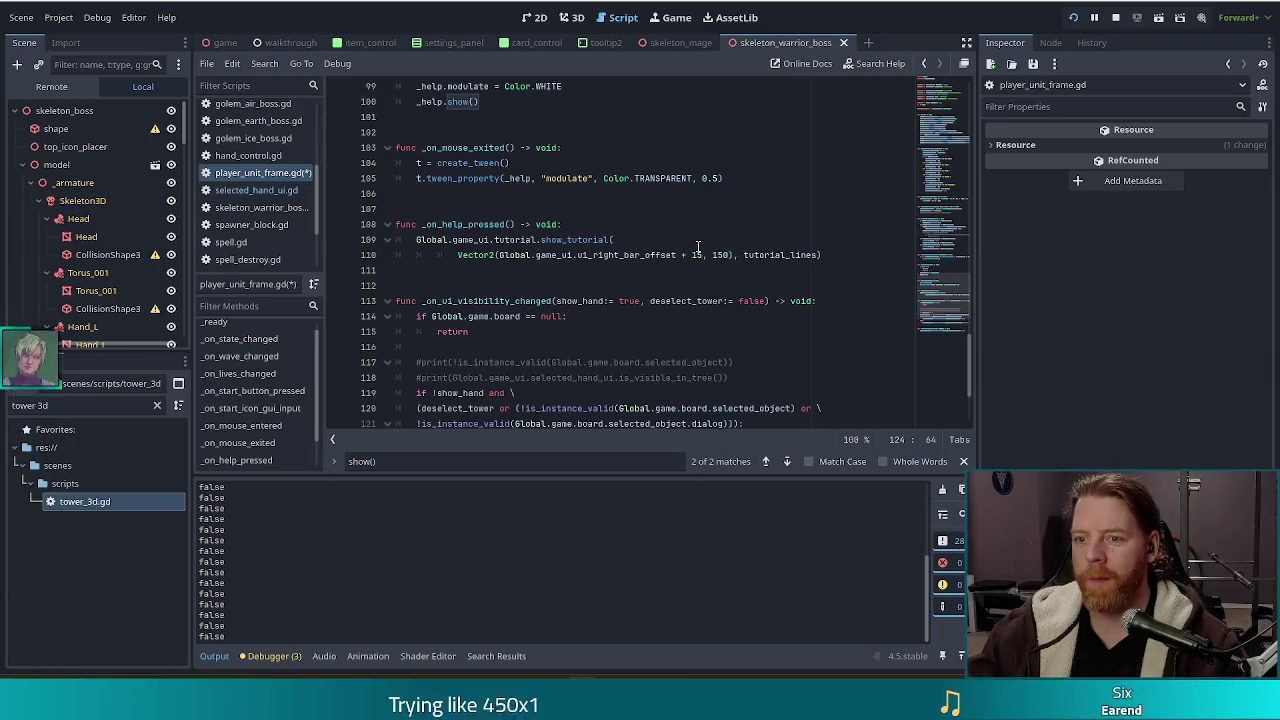
scroll(700, 238, "up", 6)
scroll(700, 238, "up", 19)
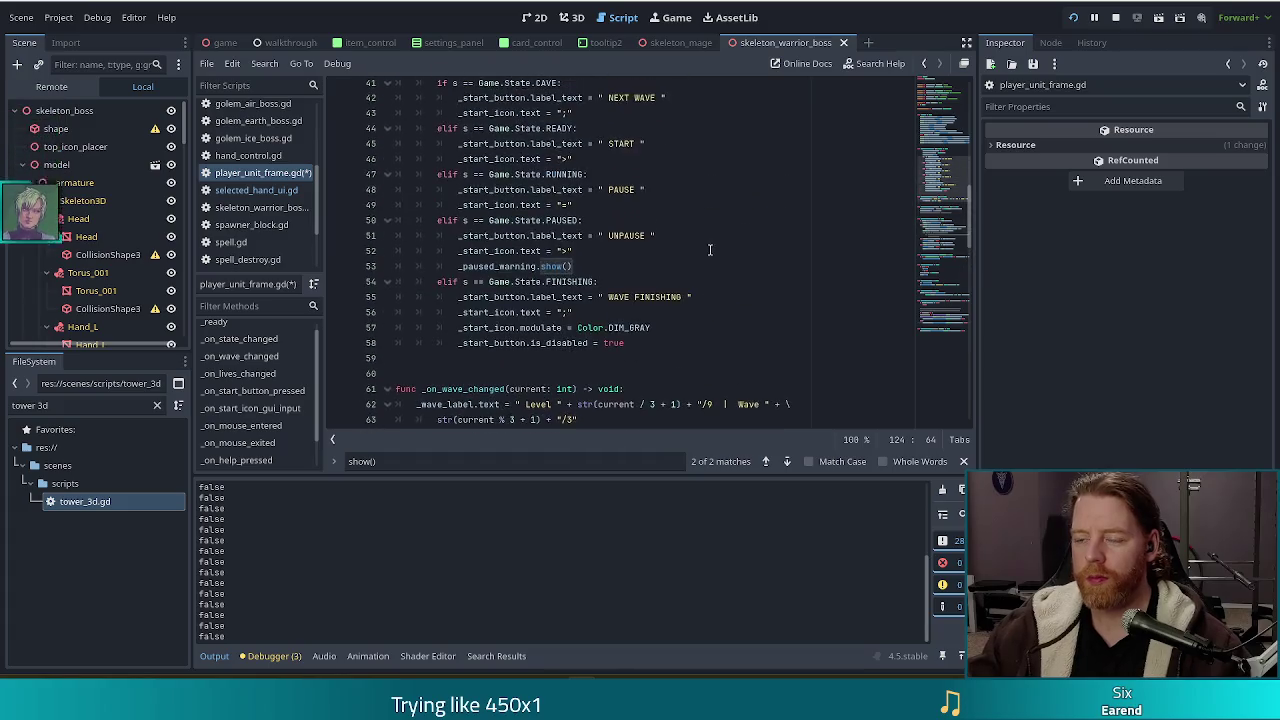
Append .bind(true) to the hand-shown connection on line 31 in _ready
scroll(707, 251, "up", 2)
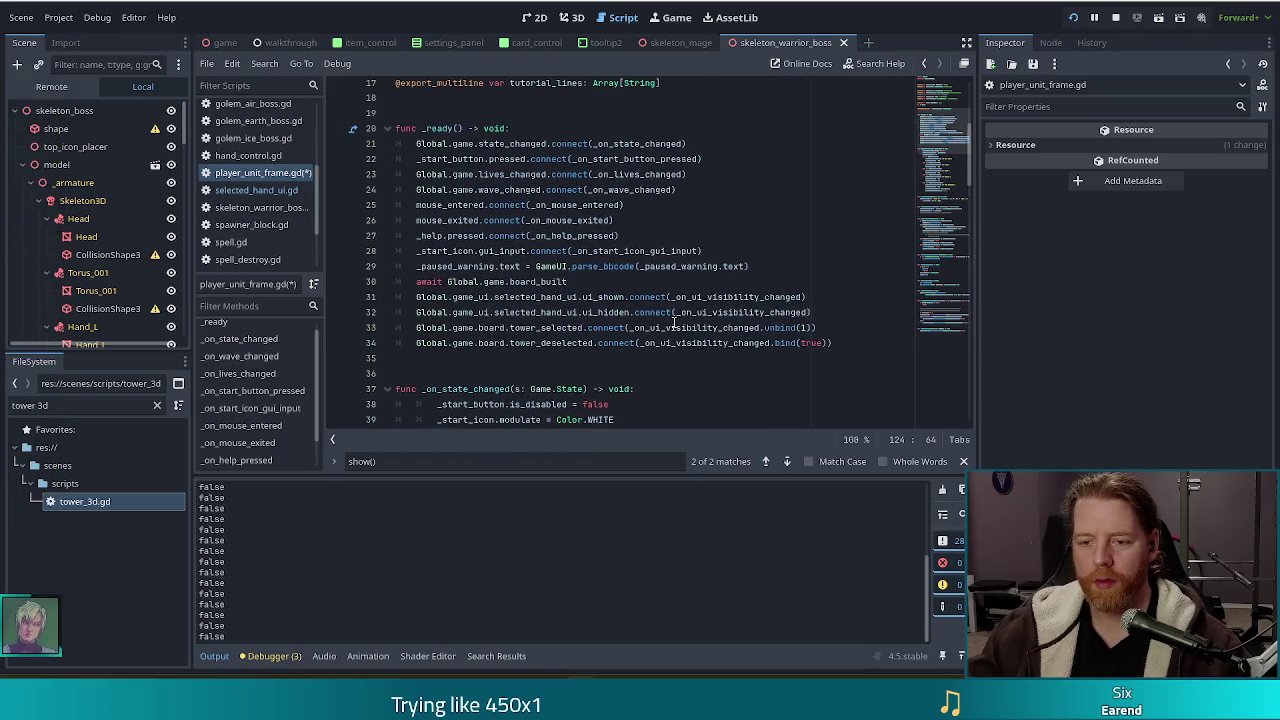
left_click(580, 328)
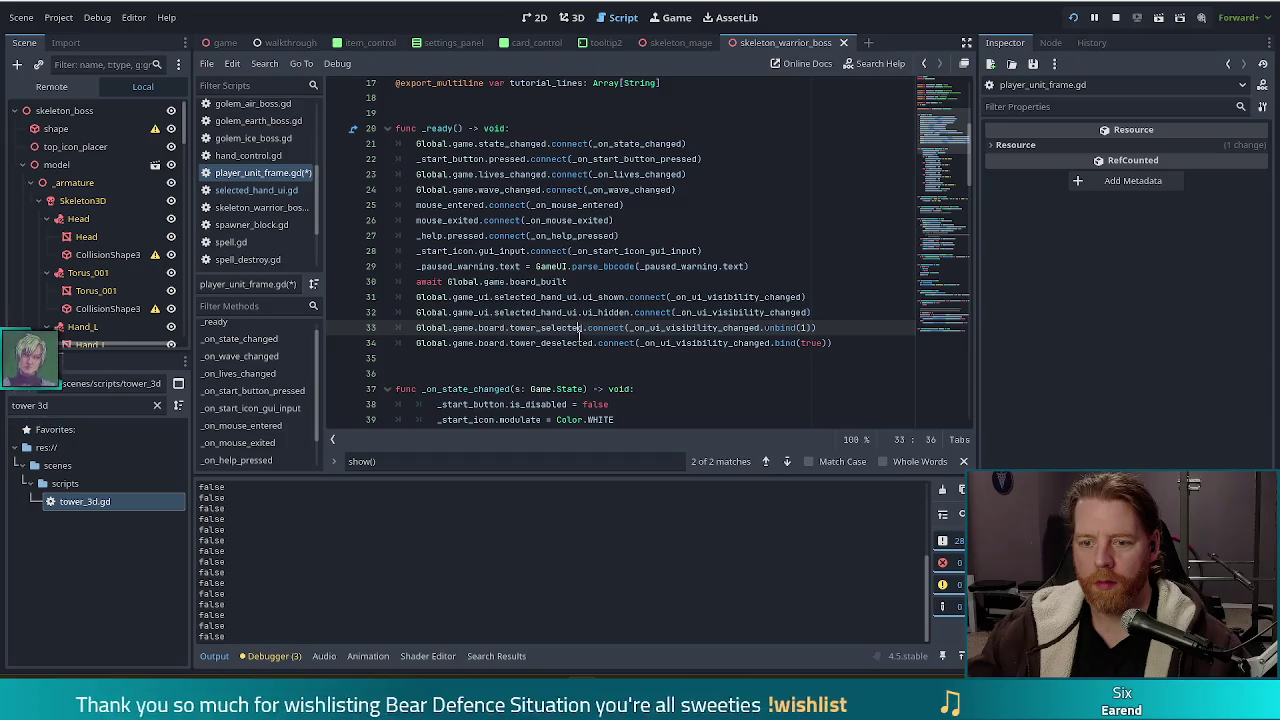
left_click(564, 297)
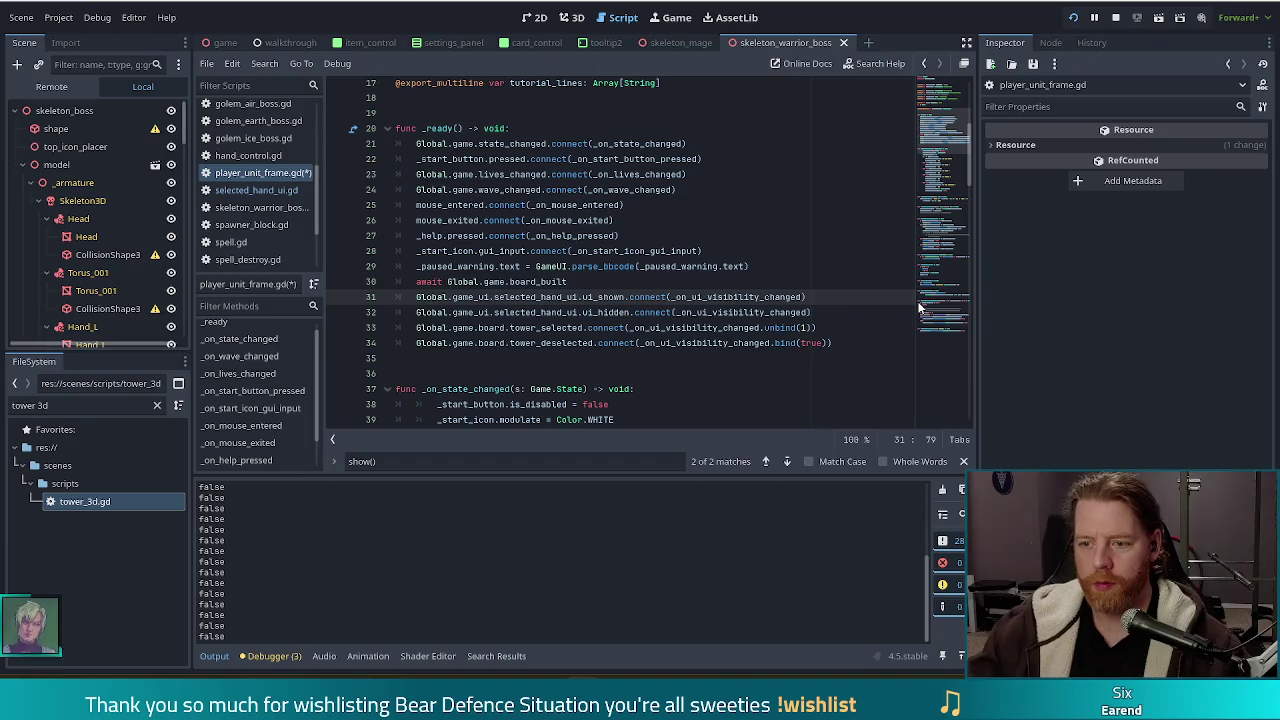
type(".bind(")
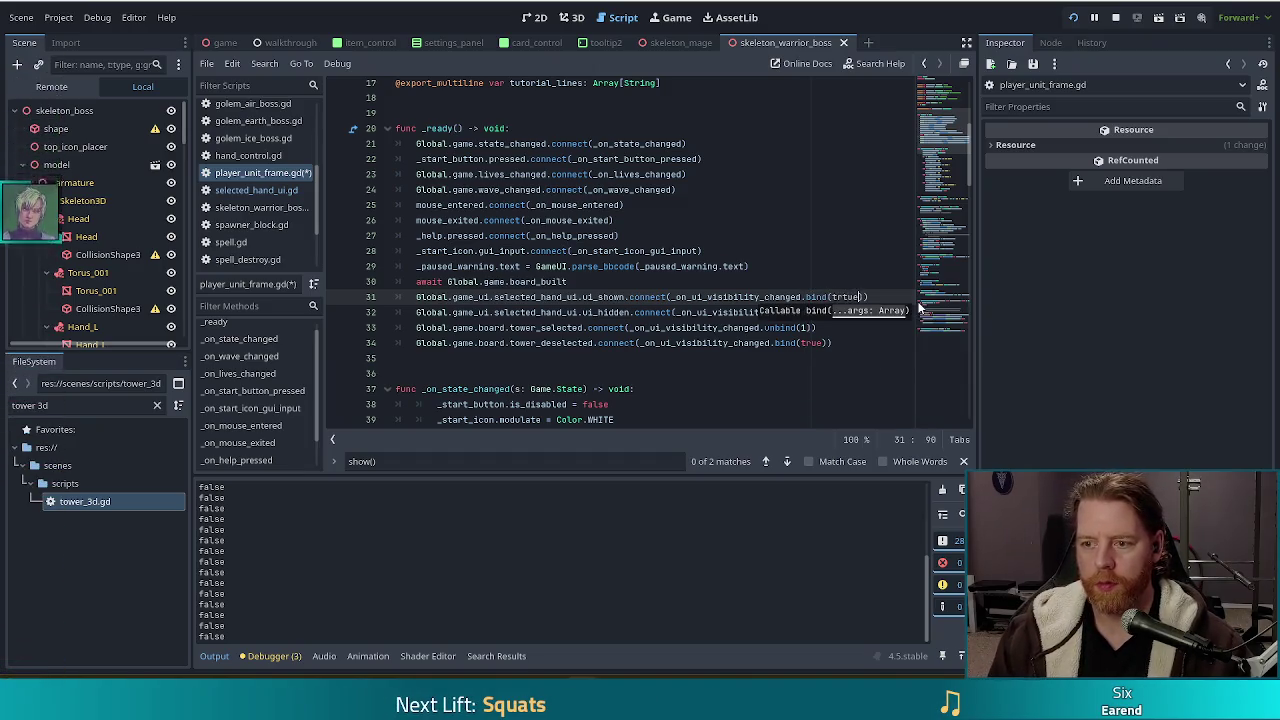
type("true")
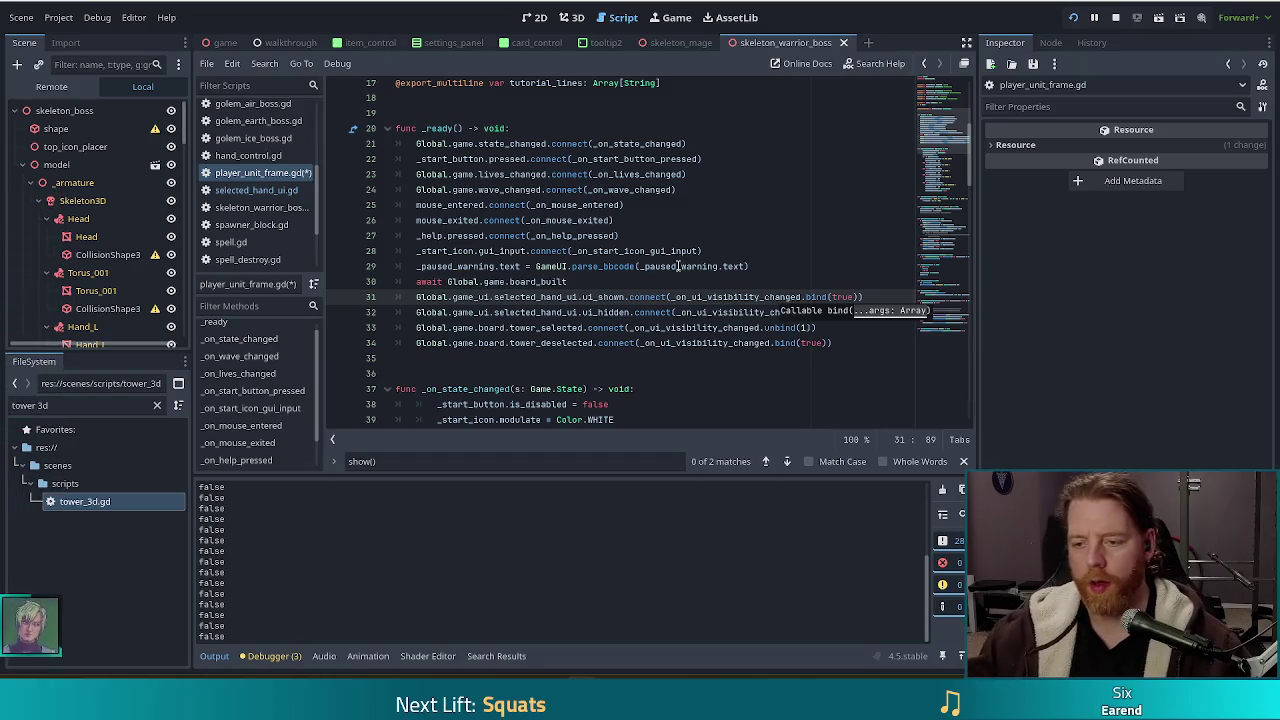
Make line 34's tower_deselected connection .bind(false, true), save the script, and run the game
left_click(638, 327)
left_click(874, 341)
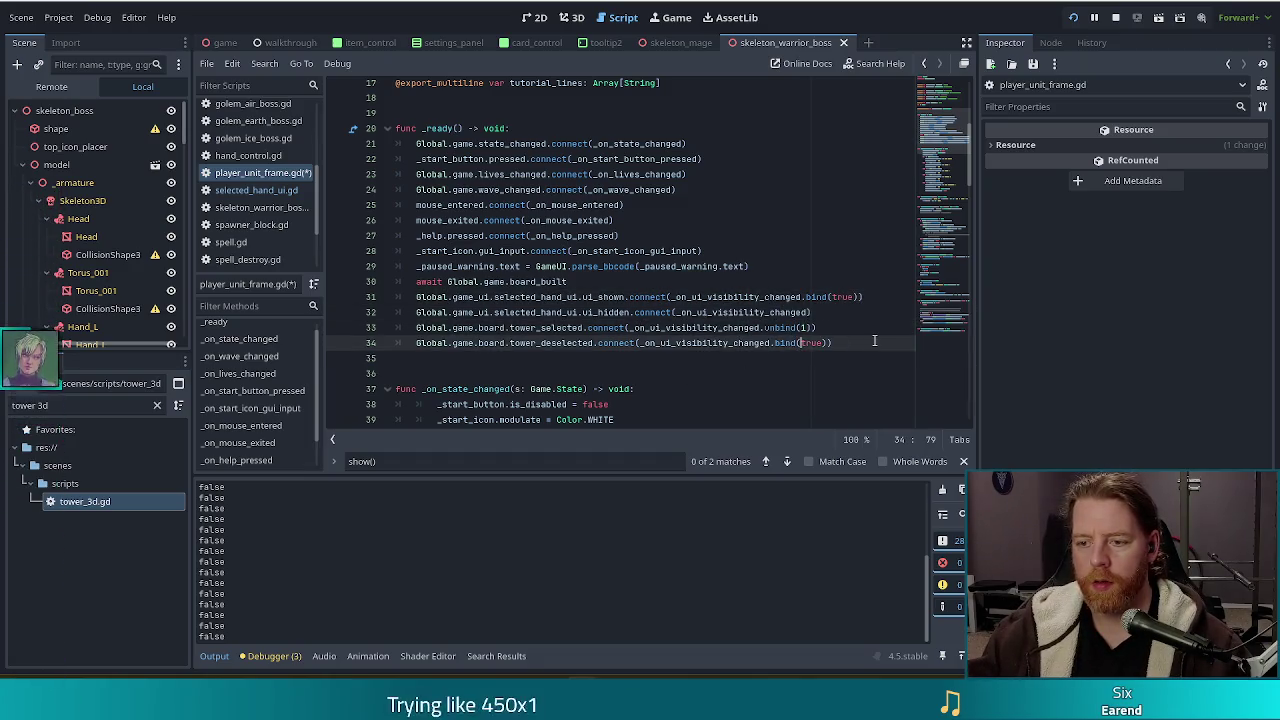
type(", fals")
key("BackSpace")
key("BackSpace")
key("BackSpace")
type("false,")
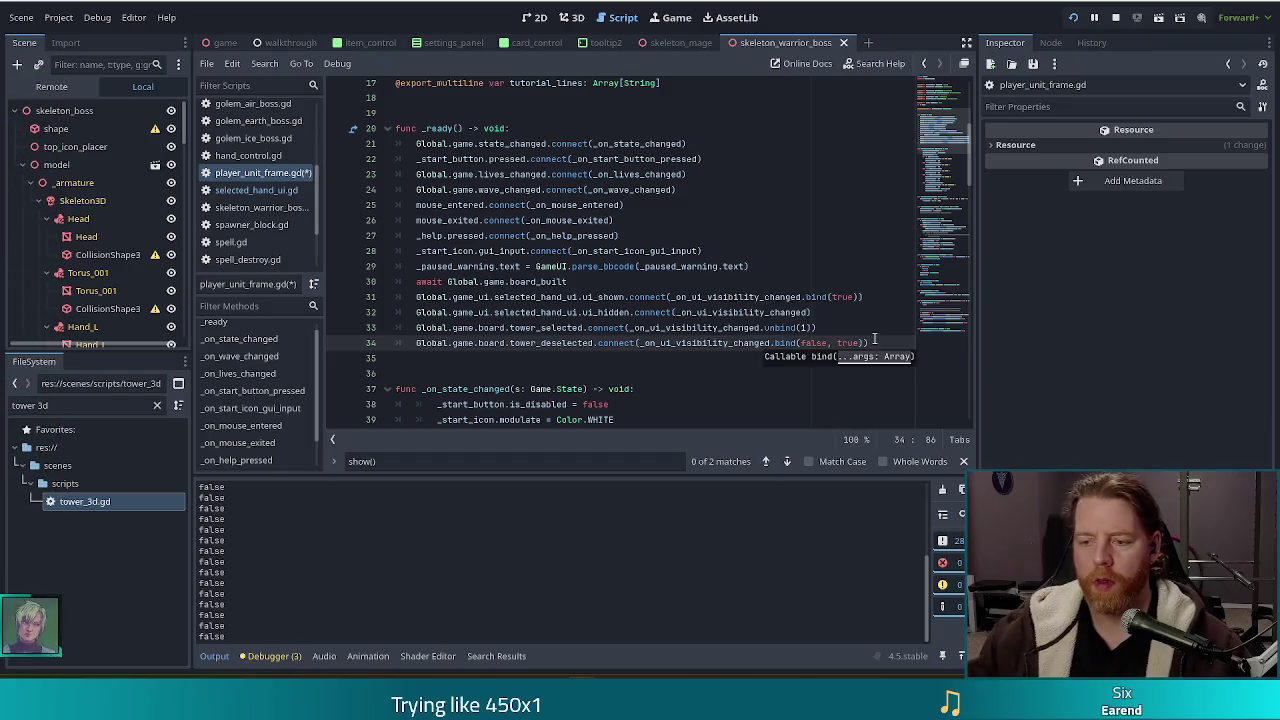
left_click(629, 327)
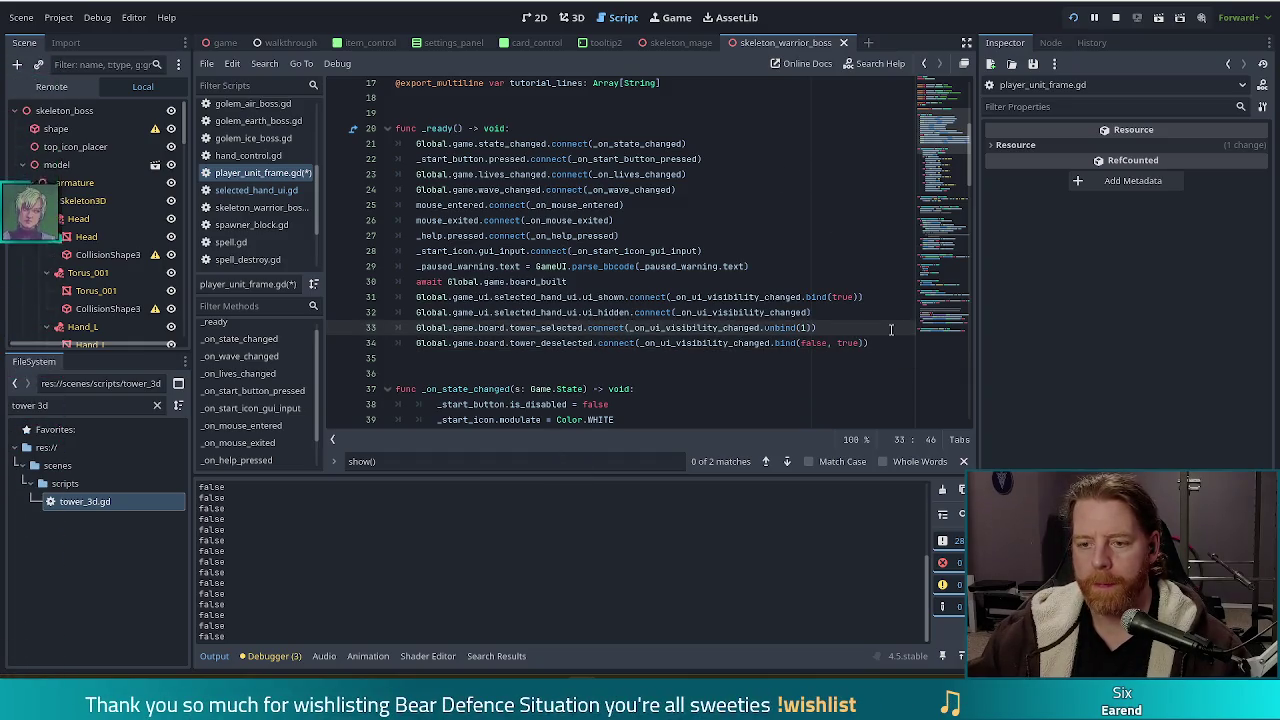
left_click(789, 312)
key("ctrl+s")
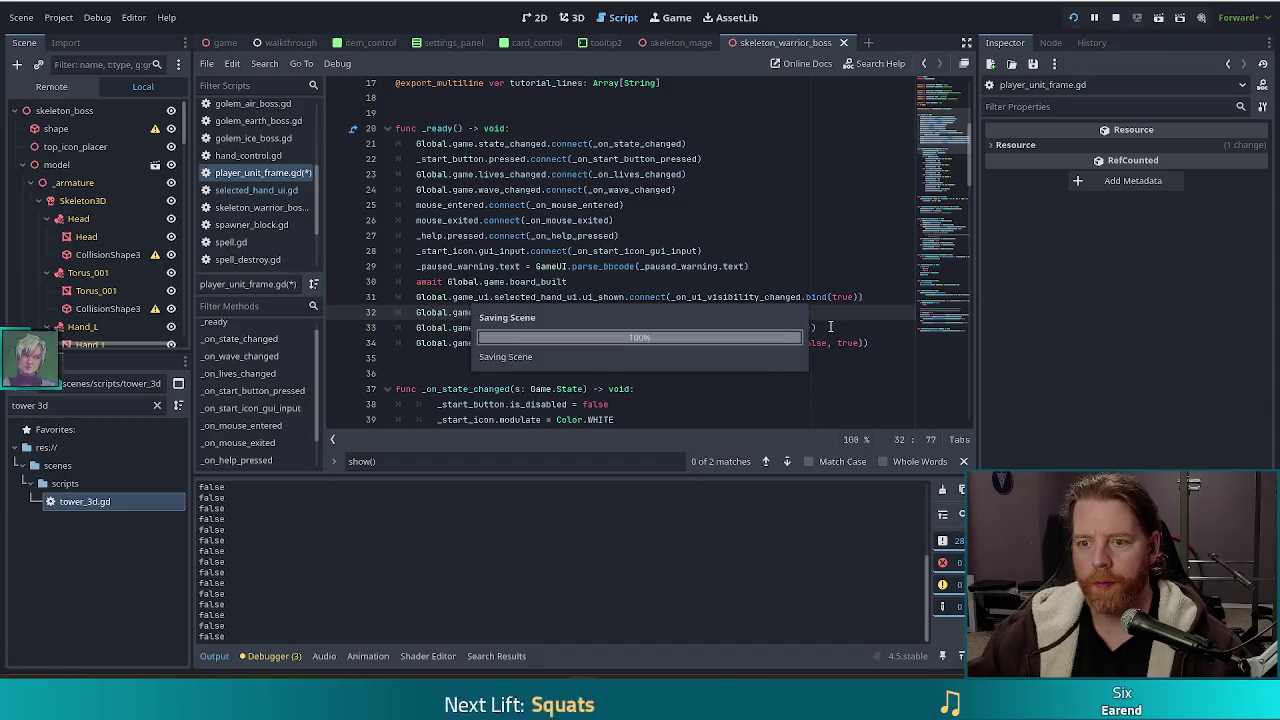
left_click(1074, 20)
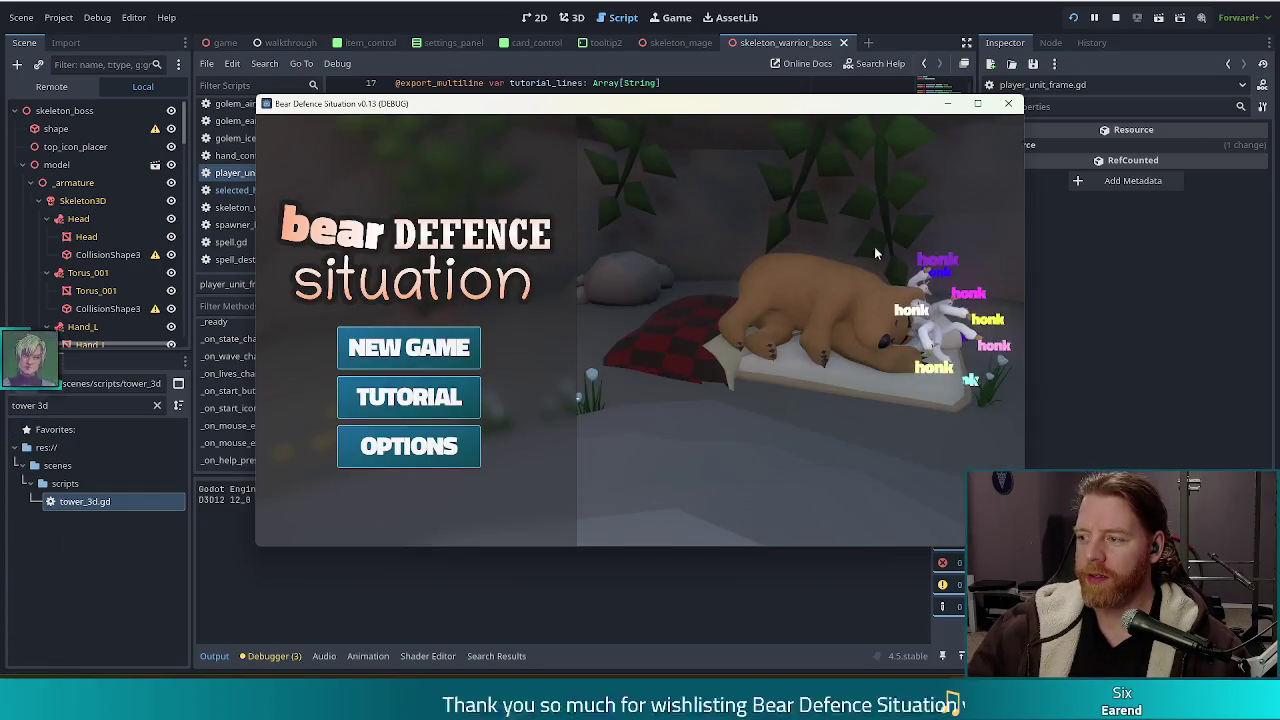
left_click(474, 336)
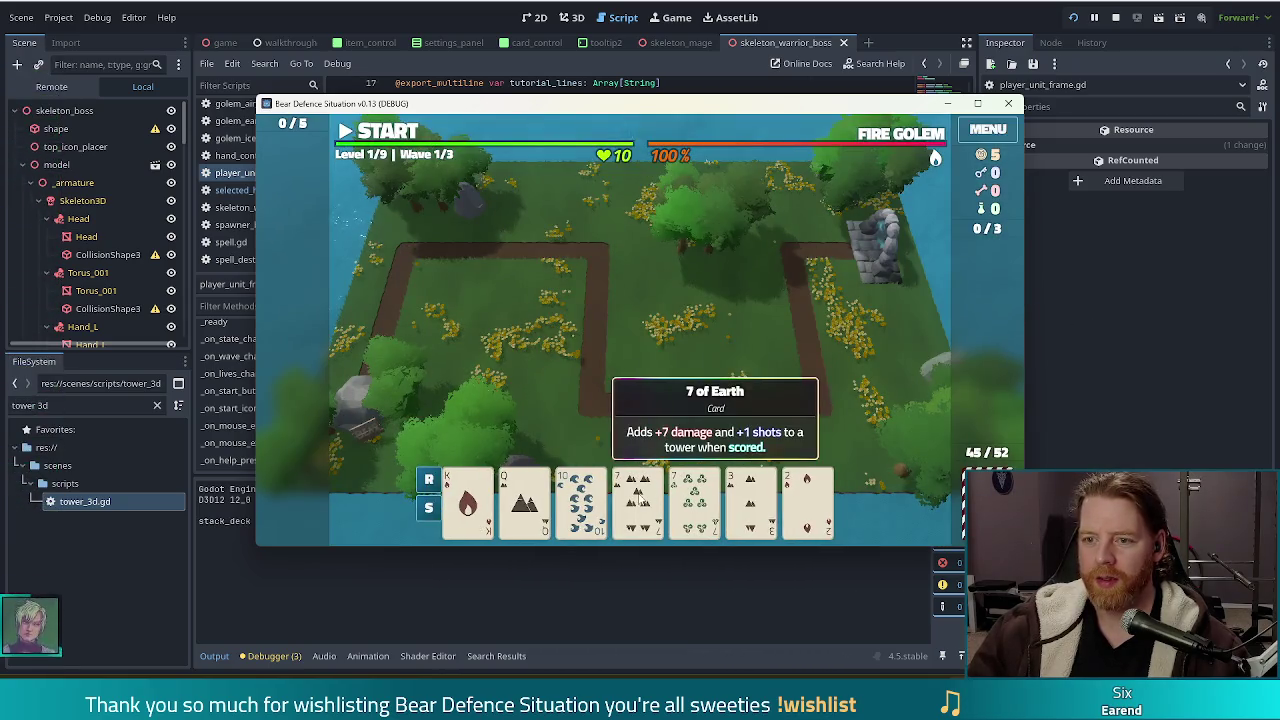
left_click(400, 136)
left_click(400, 136)
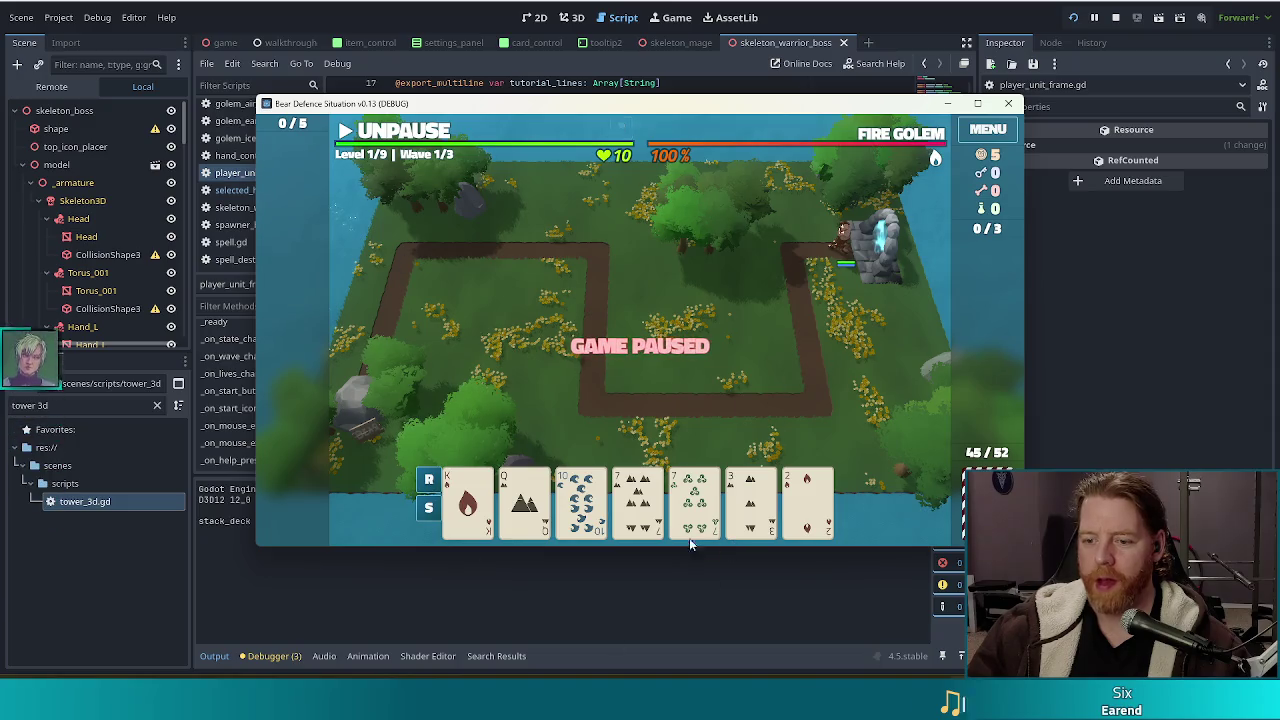
left_click(643, 512)
left_click(643, 512)
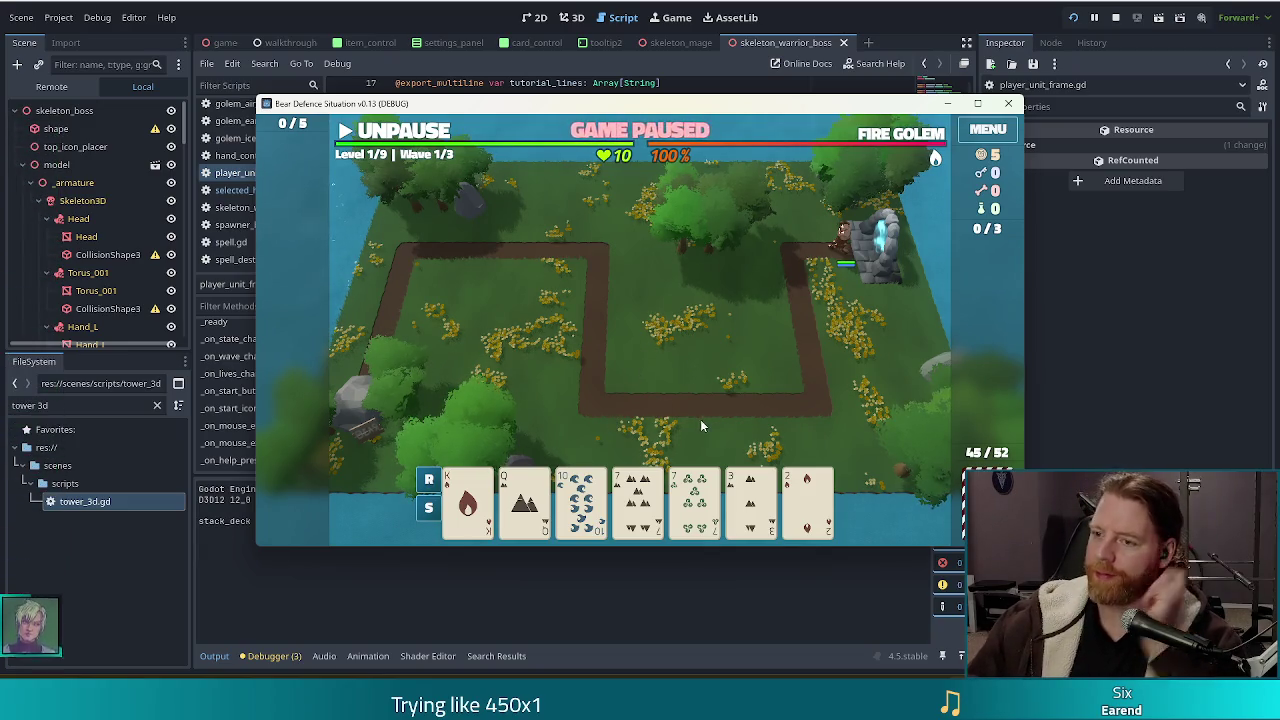
mouse_move(652, 484)
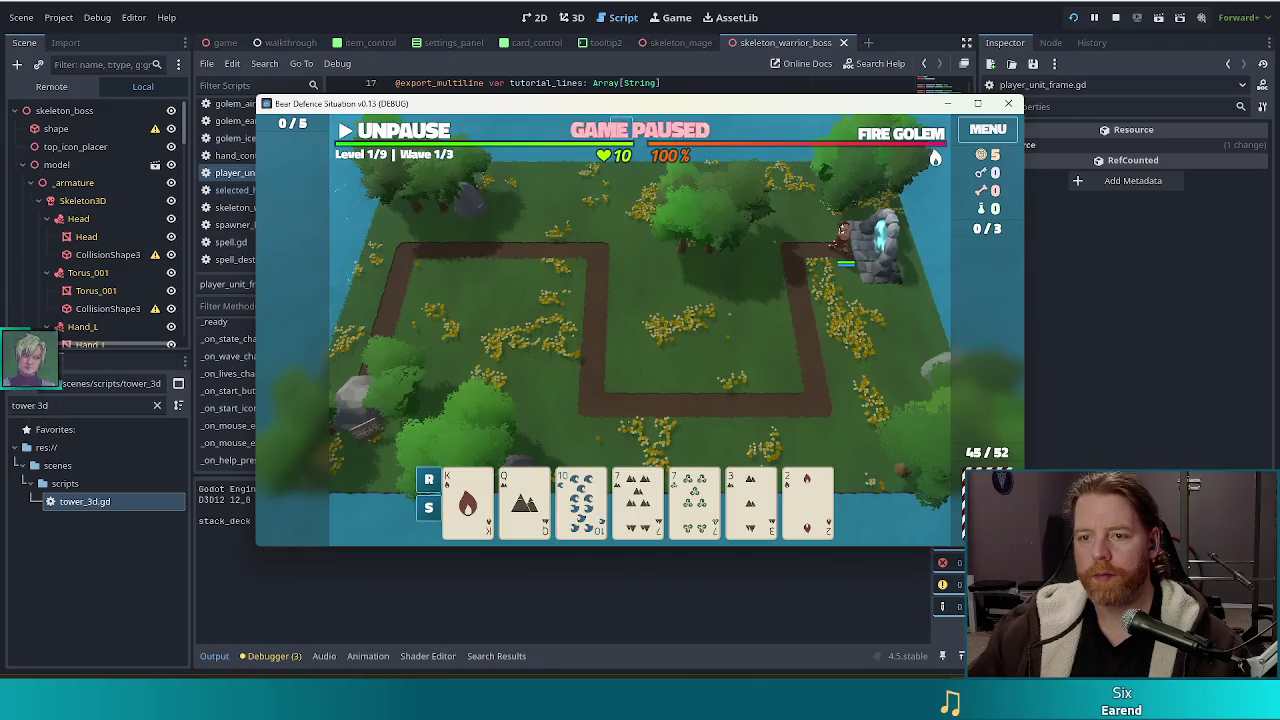
key("F8")
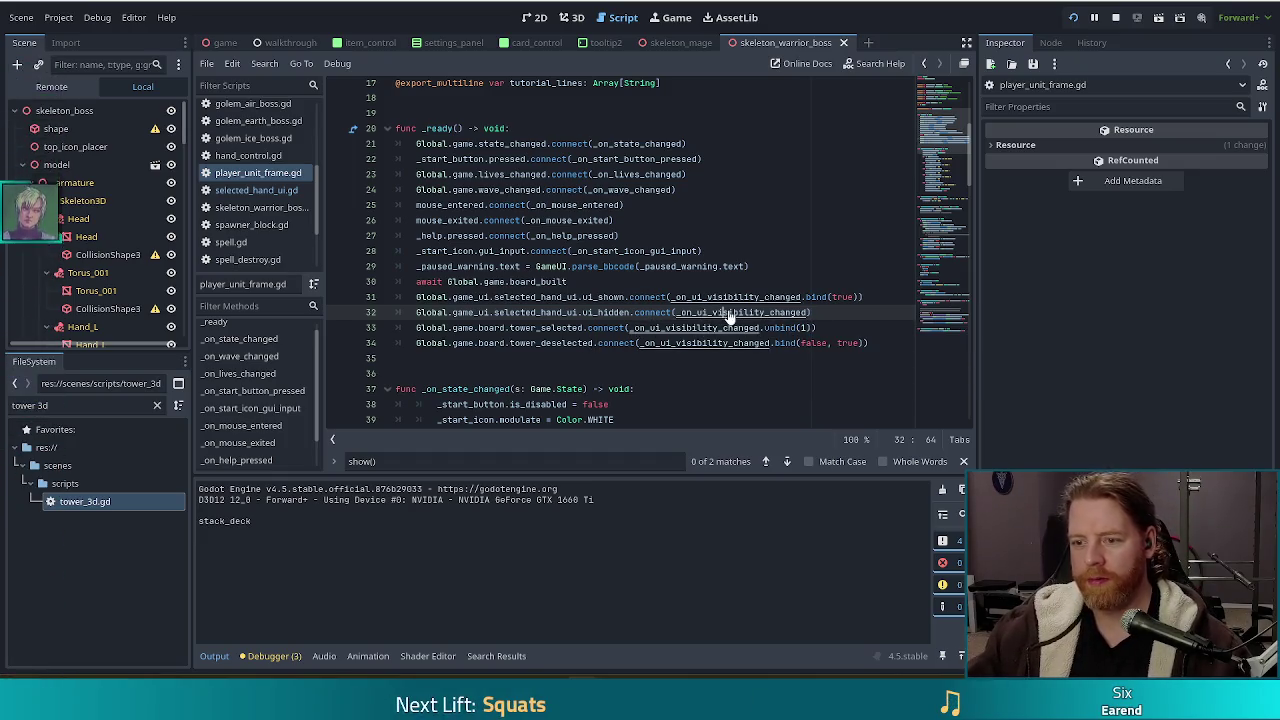
Change the visibility handler's show_hand default from true to false, then pick the 7 of Earth in-game
left_click(722, 312, "ctrl")
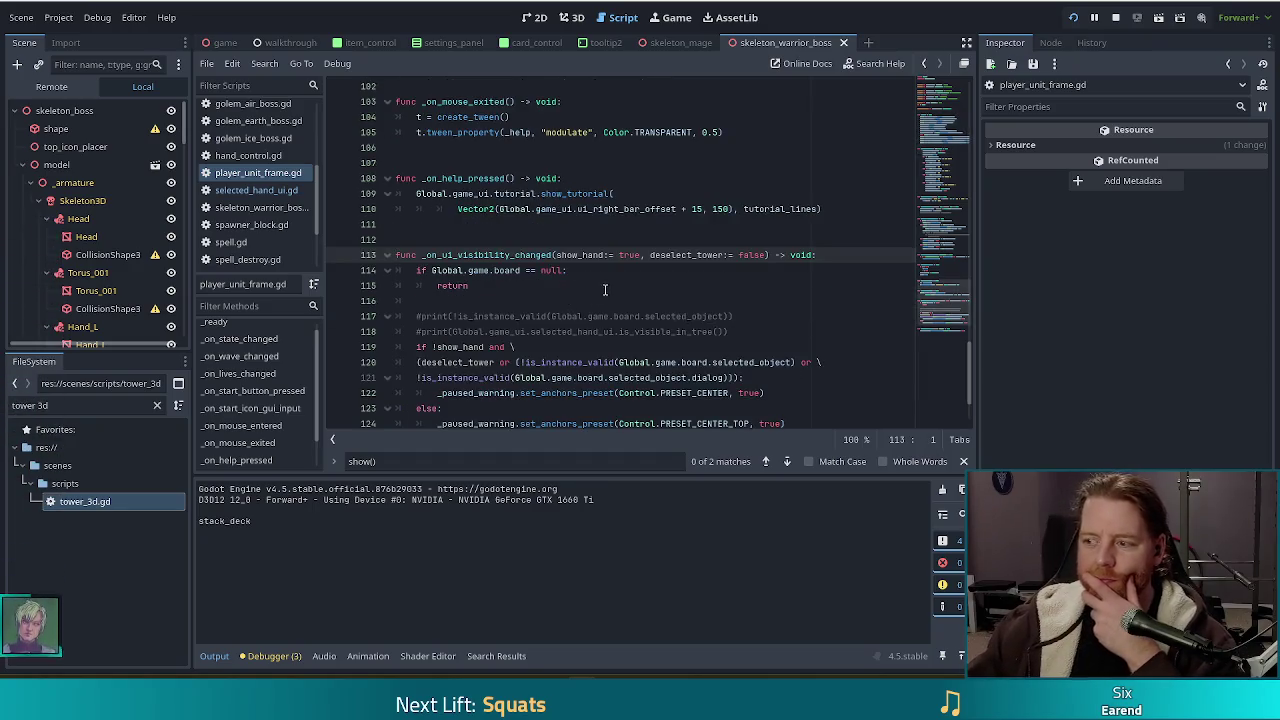
scroll(612, 283, "down", 2)
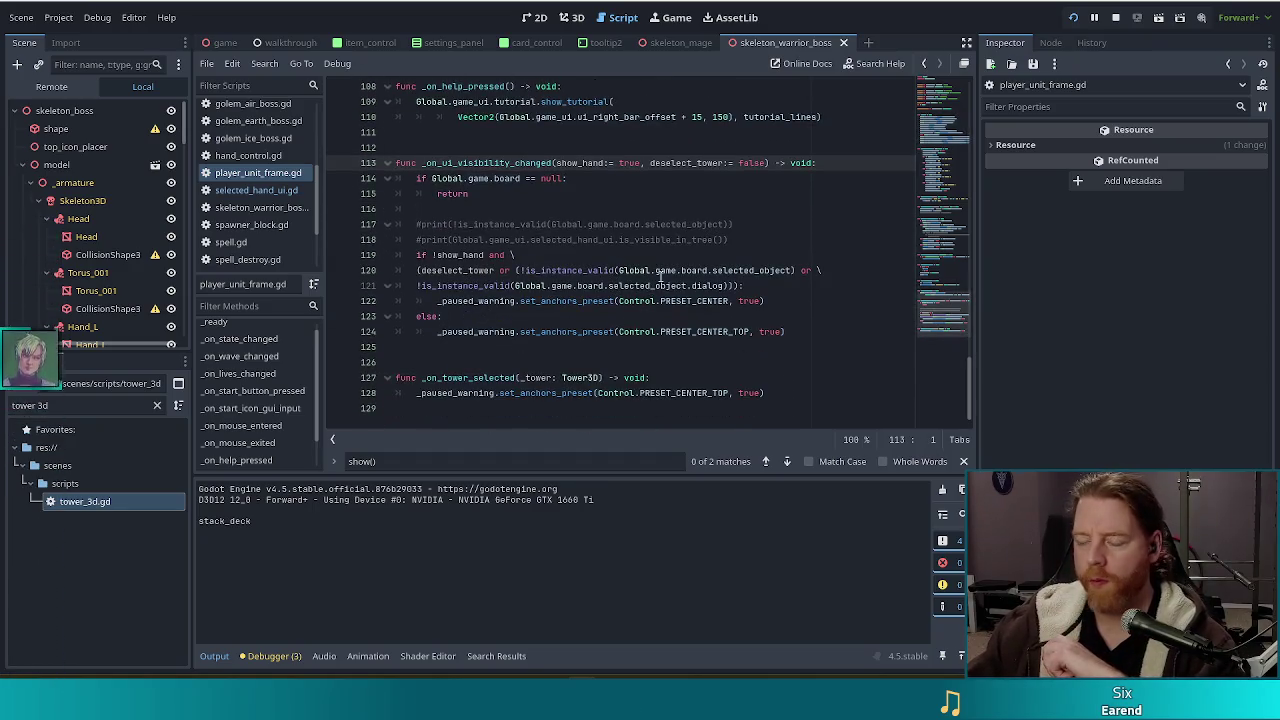
left_click(580, 181)
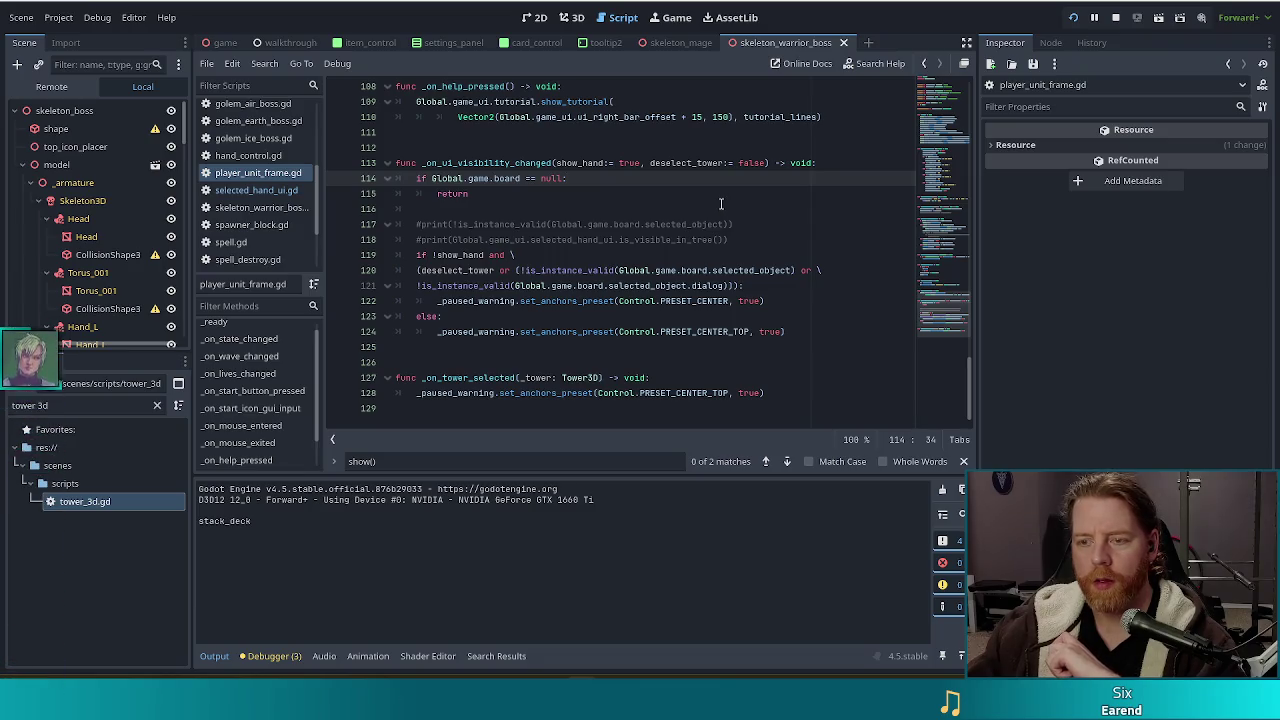
scroll(639, 169, "up", 2)
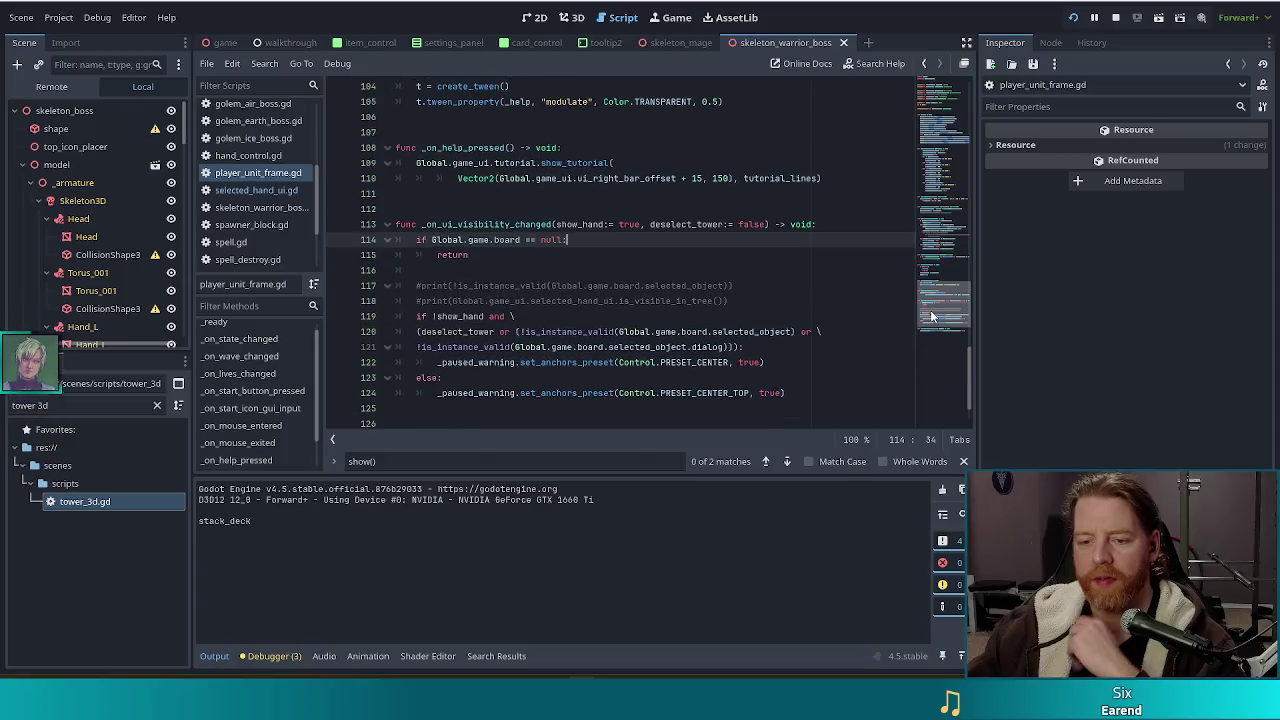
left_click(578, 319)
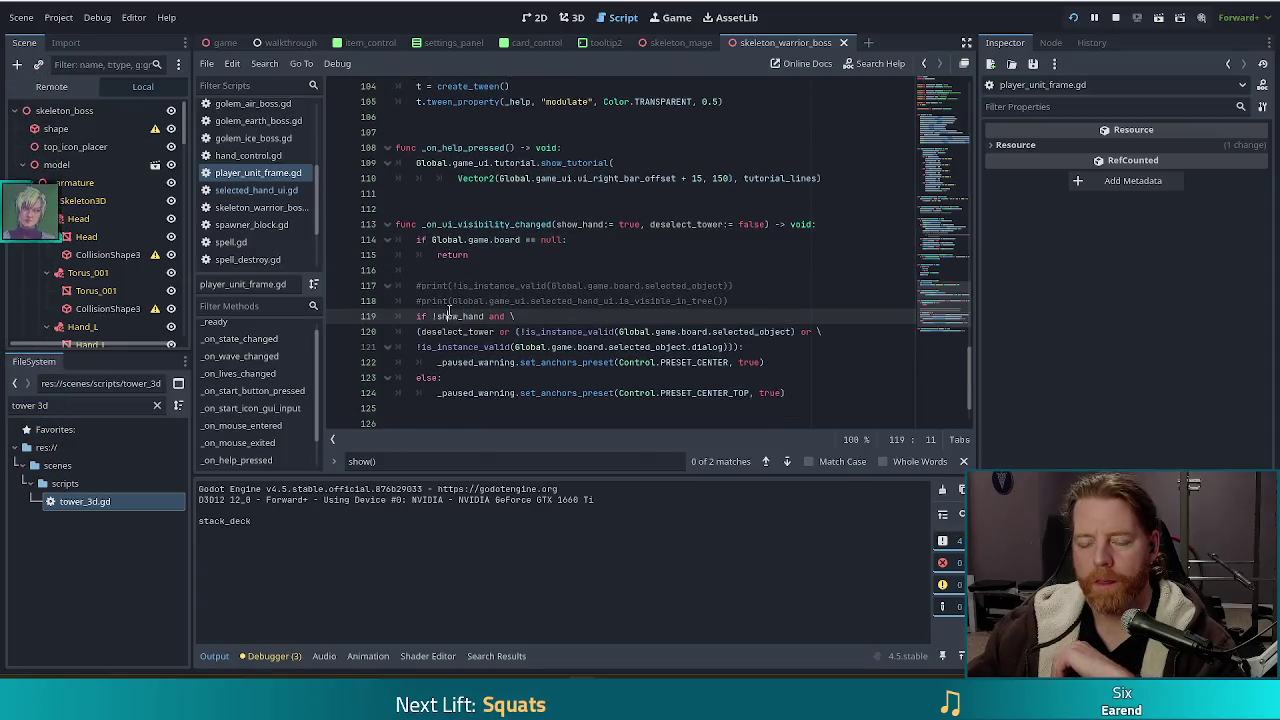
double_click(627, 224)
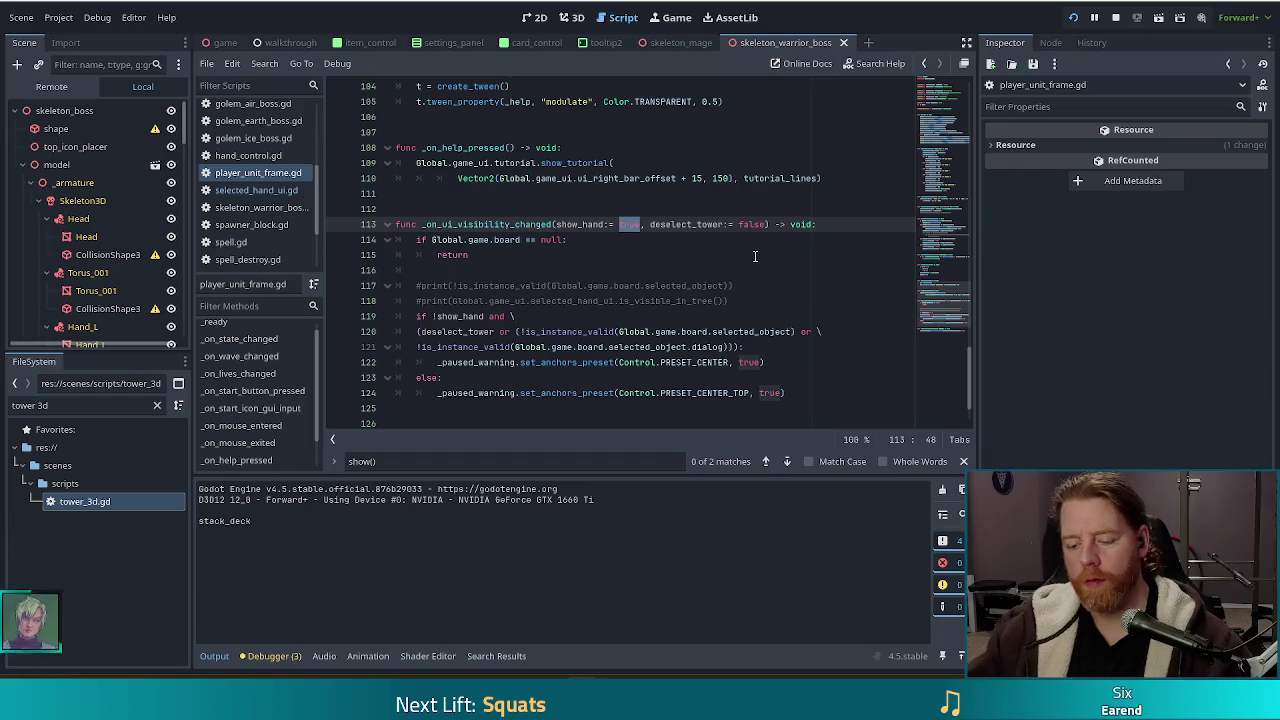
type("false")
key("Escape")
key("Down")
key("Down")
key("Down")
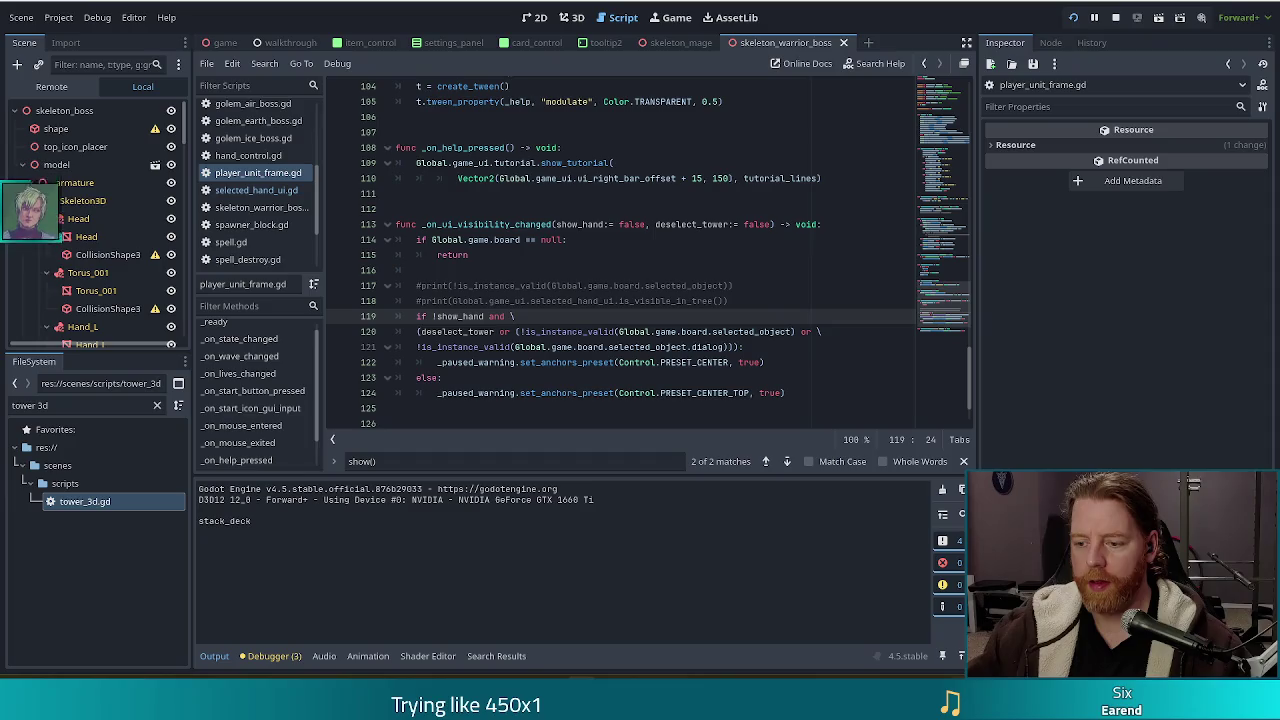
key("alt+Tab")
left_click(636, 515)
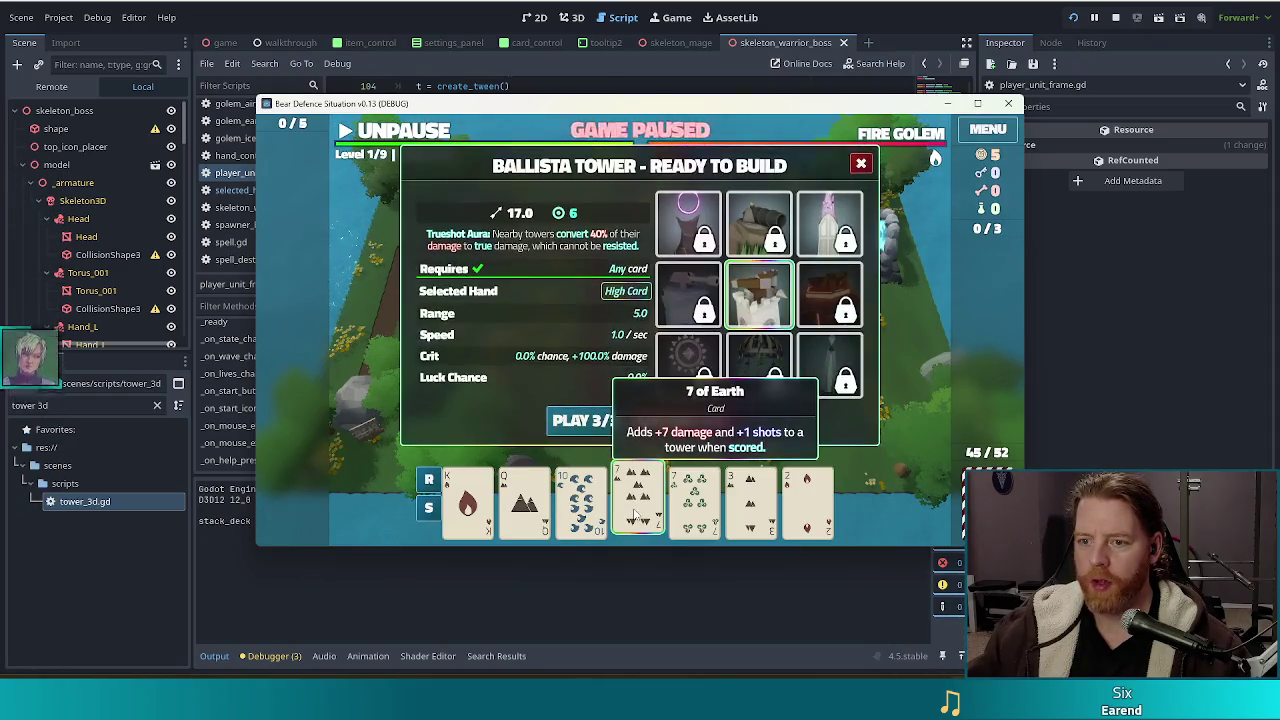
Play the 7 of Earth and 7 of Wind pair onto the Ballista and view its info
left_click(686, 505)
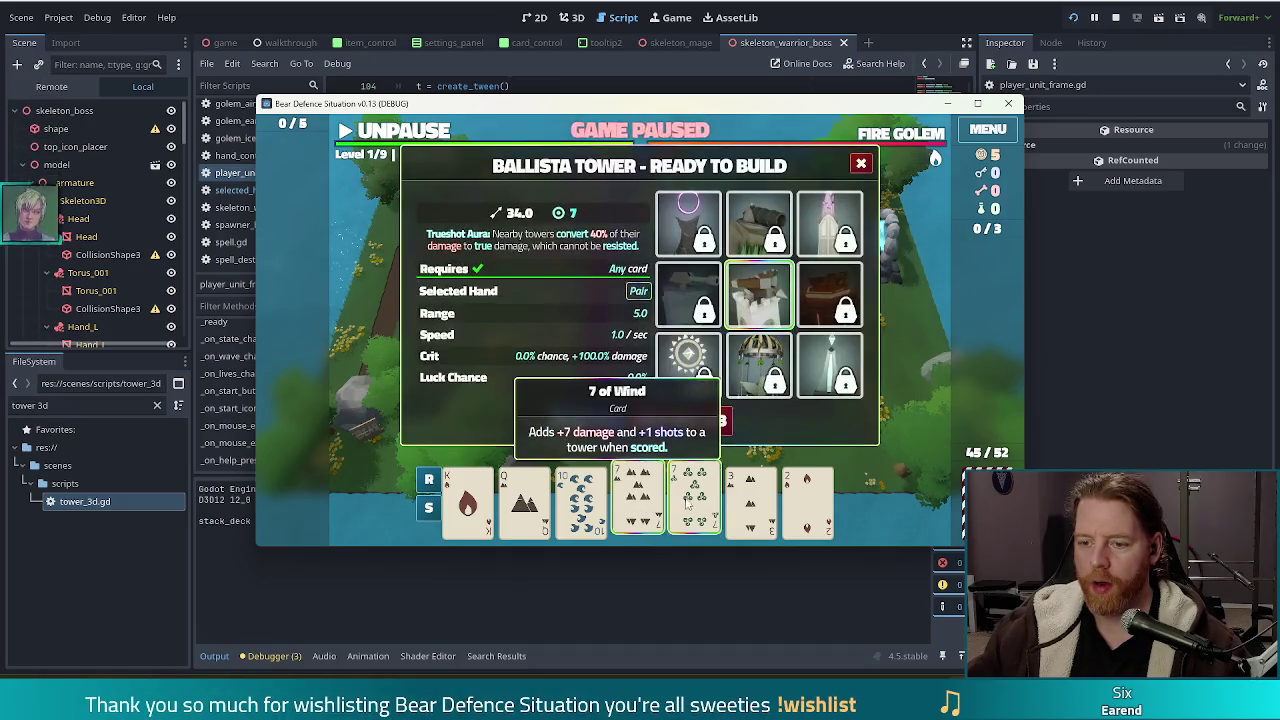
left_click(586, 423)
left_click(754, 352)
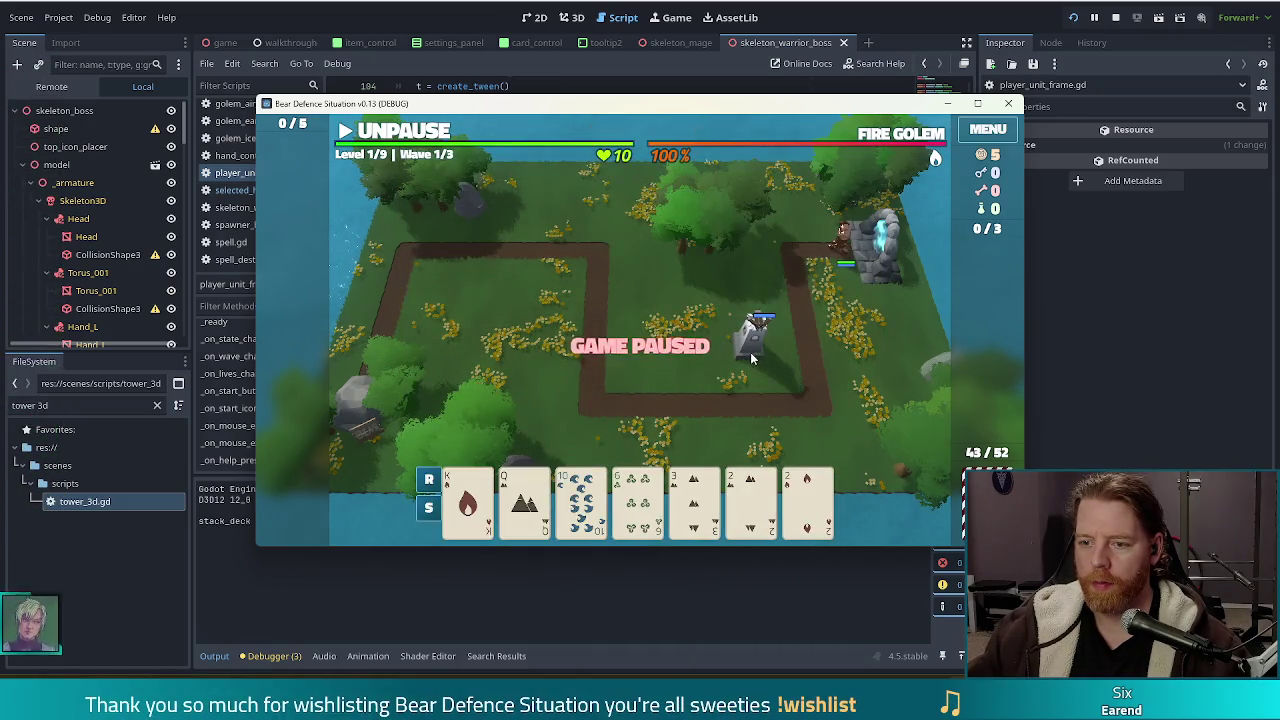
left_click(754, 355)
left_click(786, 226)
Select and deselect the 6 of Wind and 10 of Water to test the build panel, then stop the game
left_click(638, 497)
left_click(638, 497)
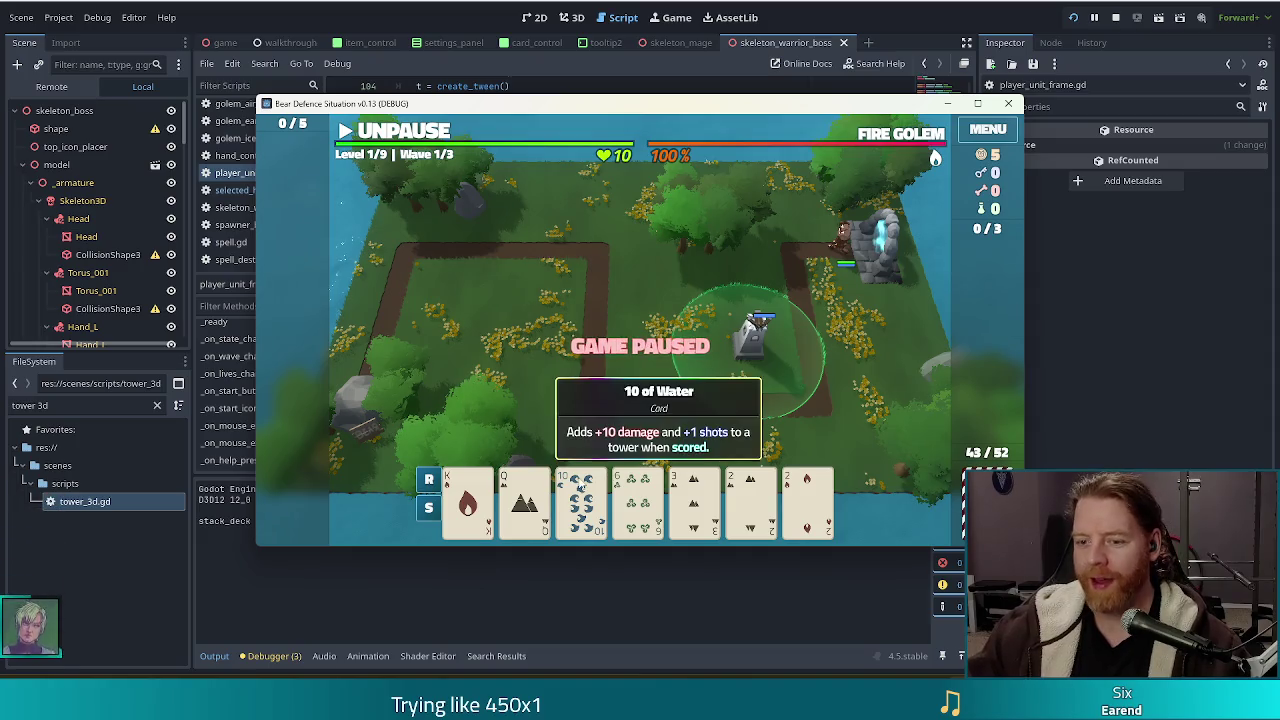
left_click(582, 490)
left_click(590, 500)
left_click(597, 508)
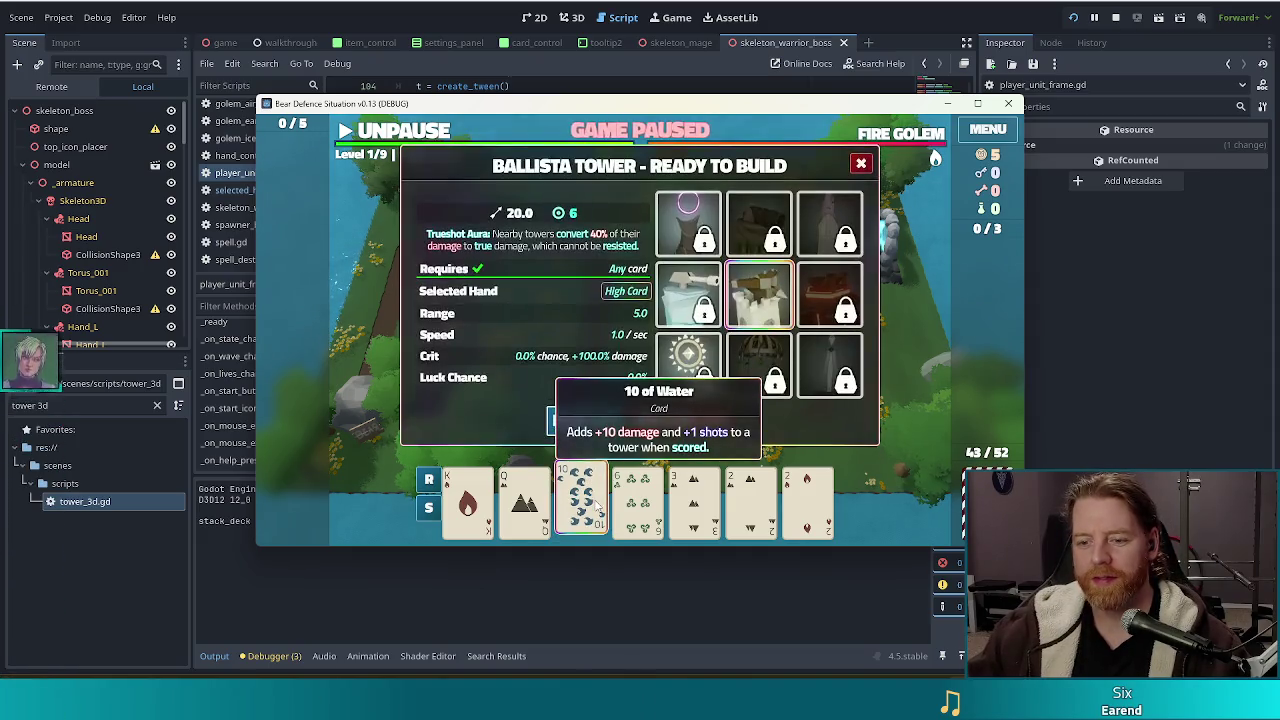
left_click(597, 508)
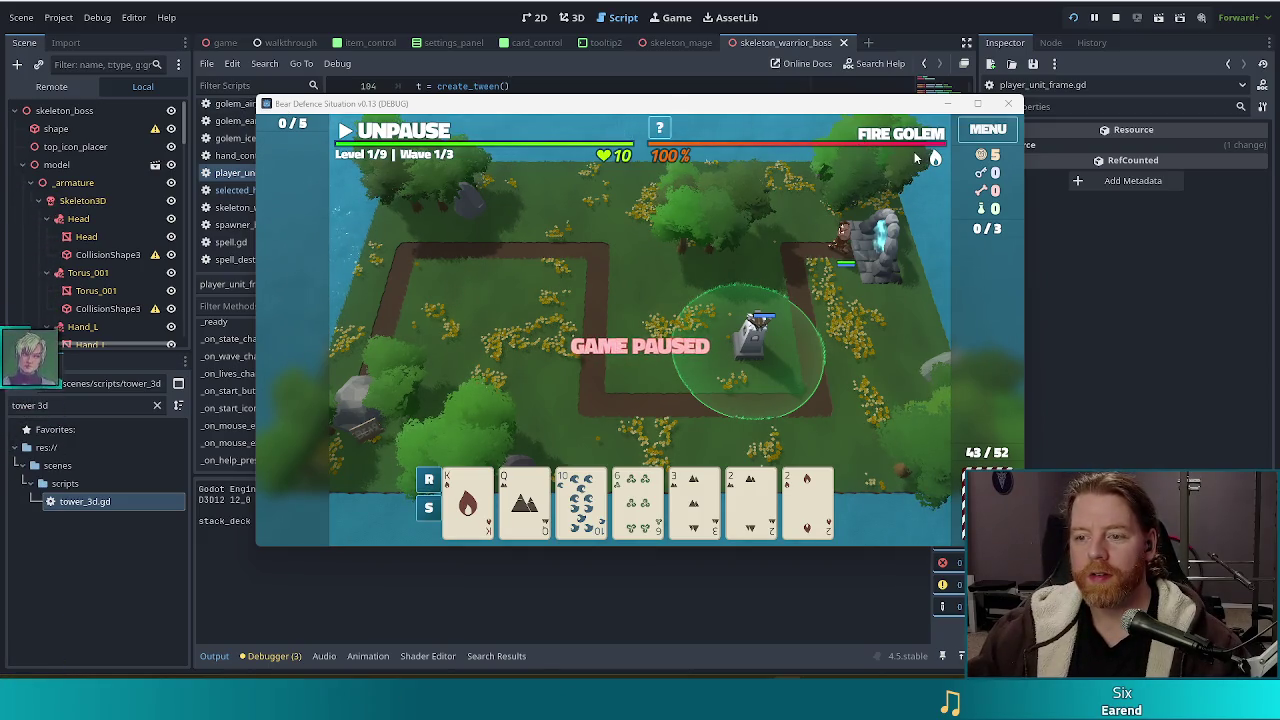
key("F8")
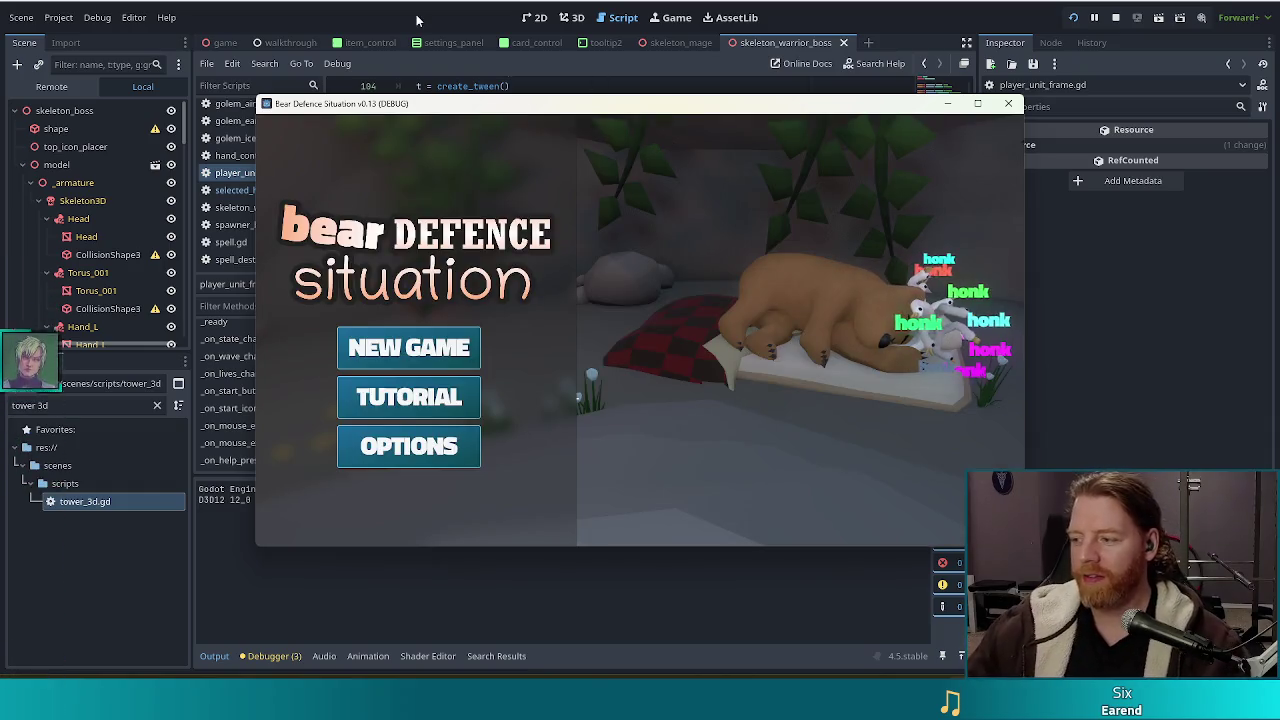
Start a new game, place a Wind Tower on the grass, and dismiss the Wave Complete summary
left_click(409, 347)
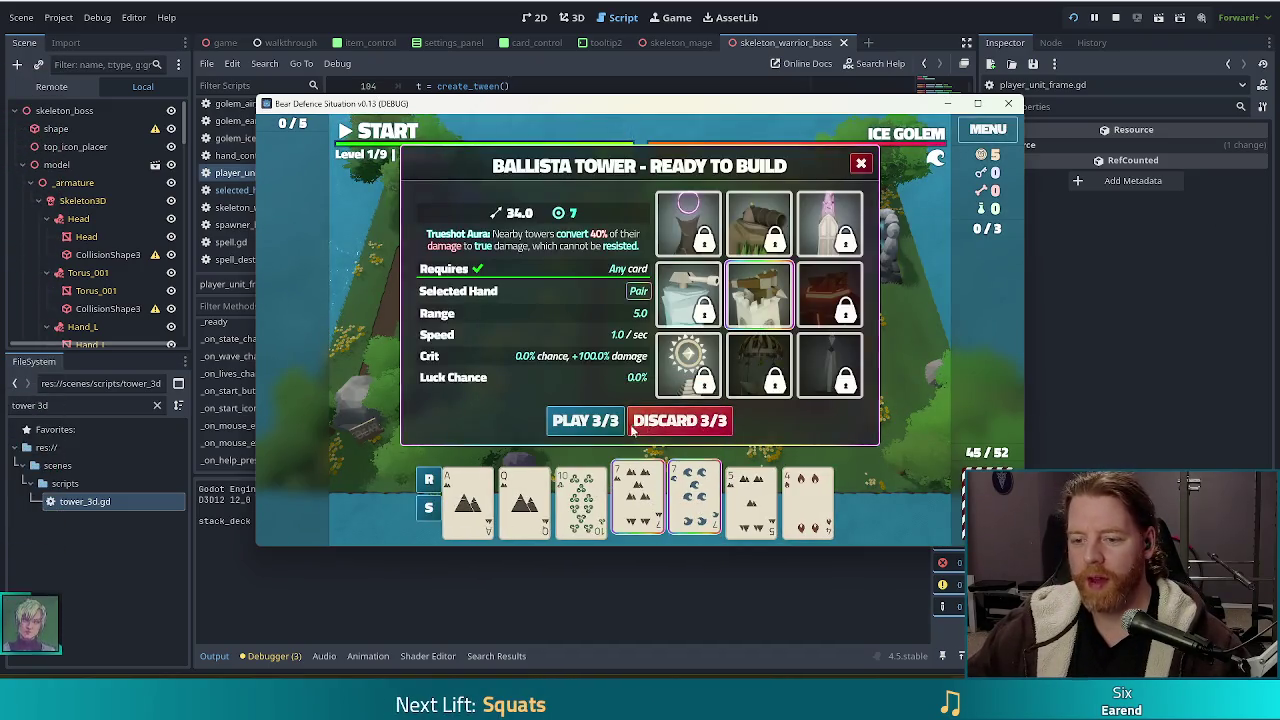
left_click(757, 362)
left_click(750, 356)
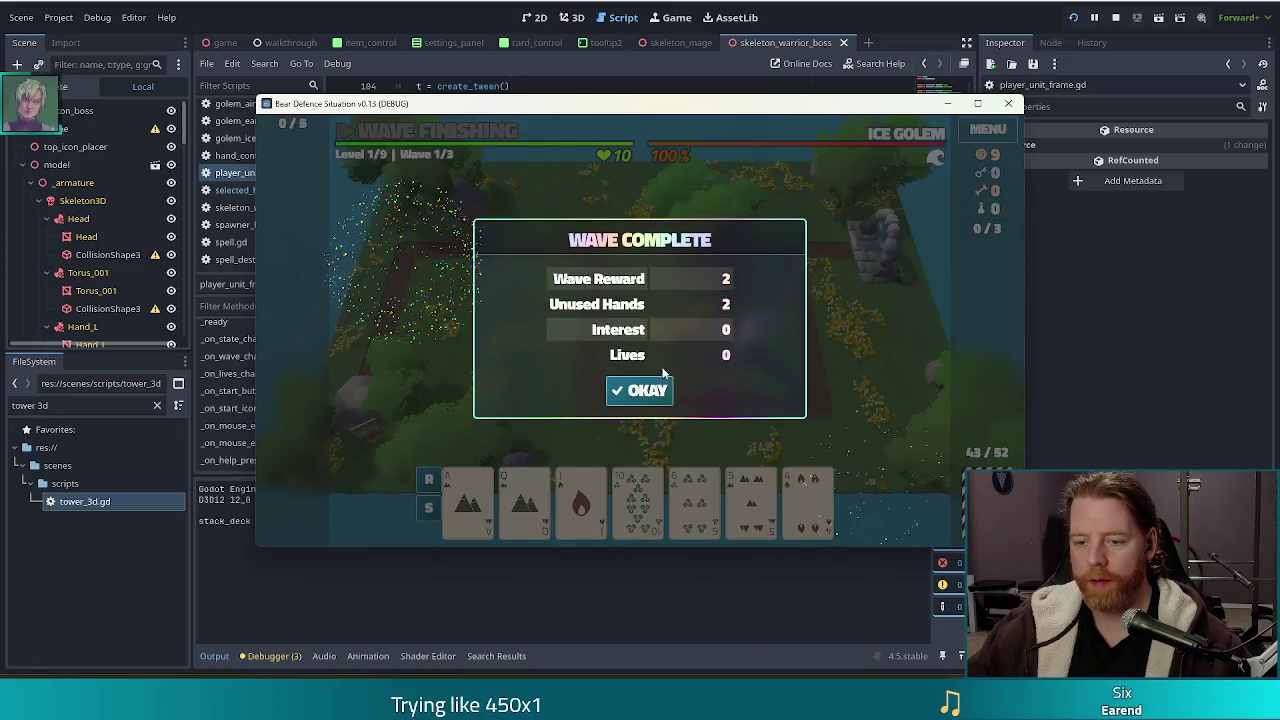
left_click(645, 385)
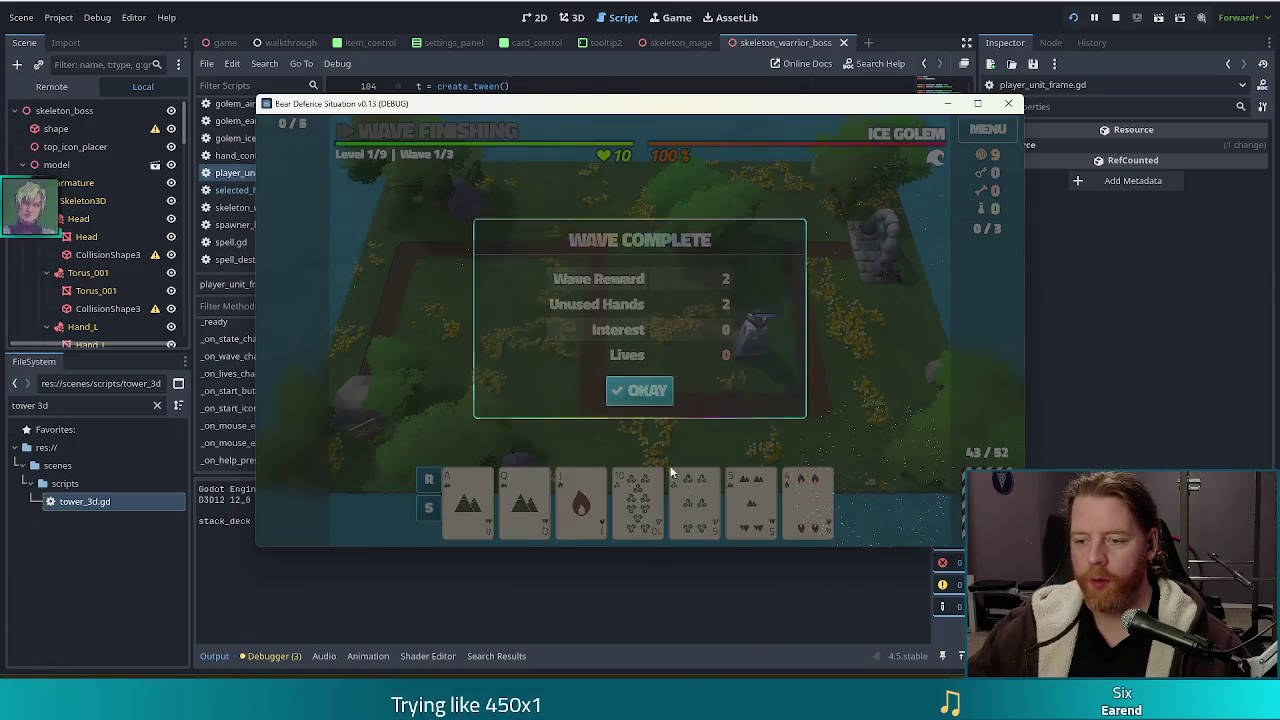
Play the selected cards on the Ballista, close the Wave Complete summary, and pause the game
left_click(638, 515)
key("Return")
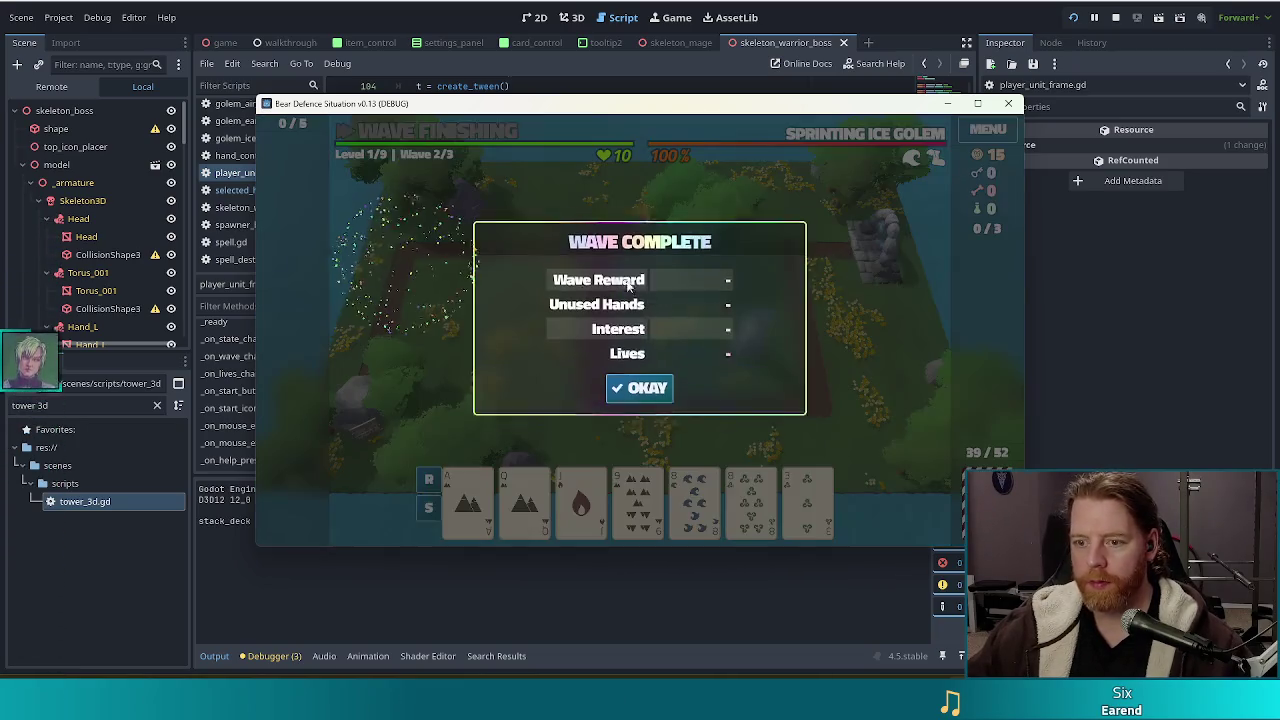
left_click(644, 400)
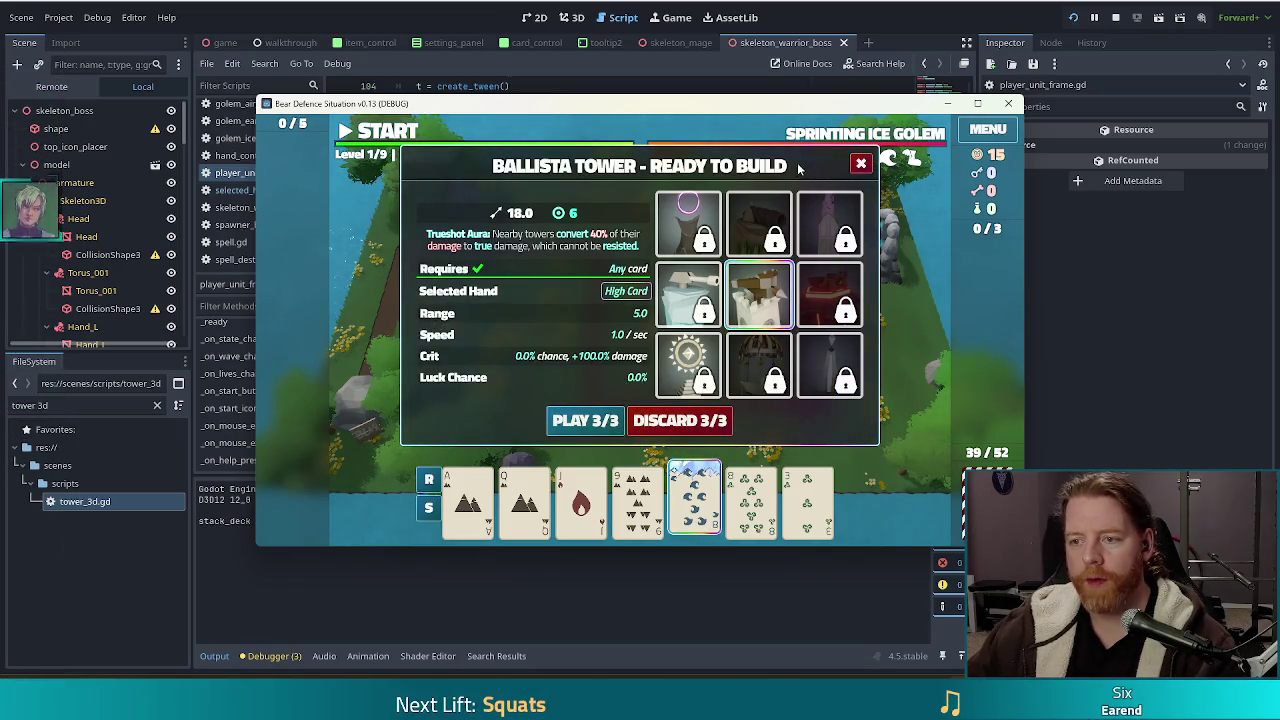
left_click(400, 137)
left_click(425, 142)
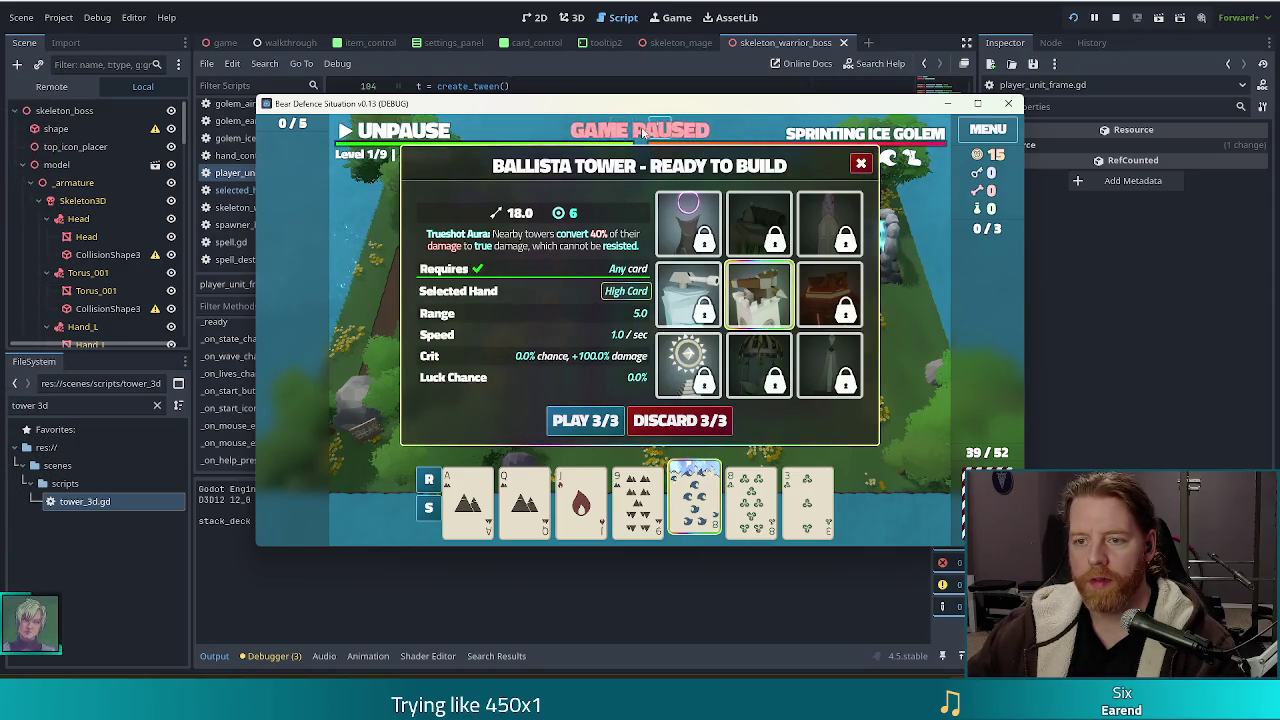
While paused, open and close the Ballista info panel and the 9 of Earth build panel
left_click(861, 164)
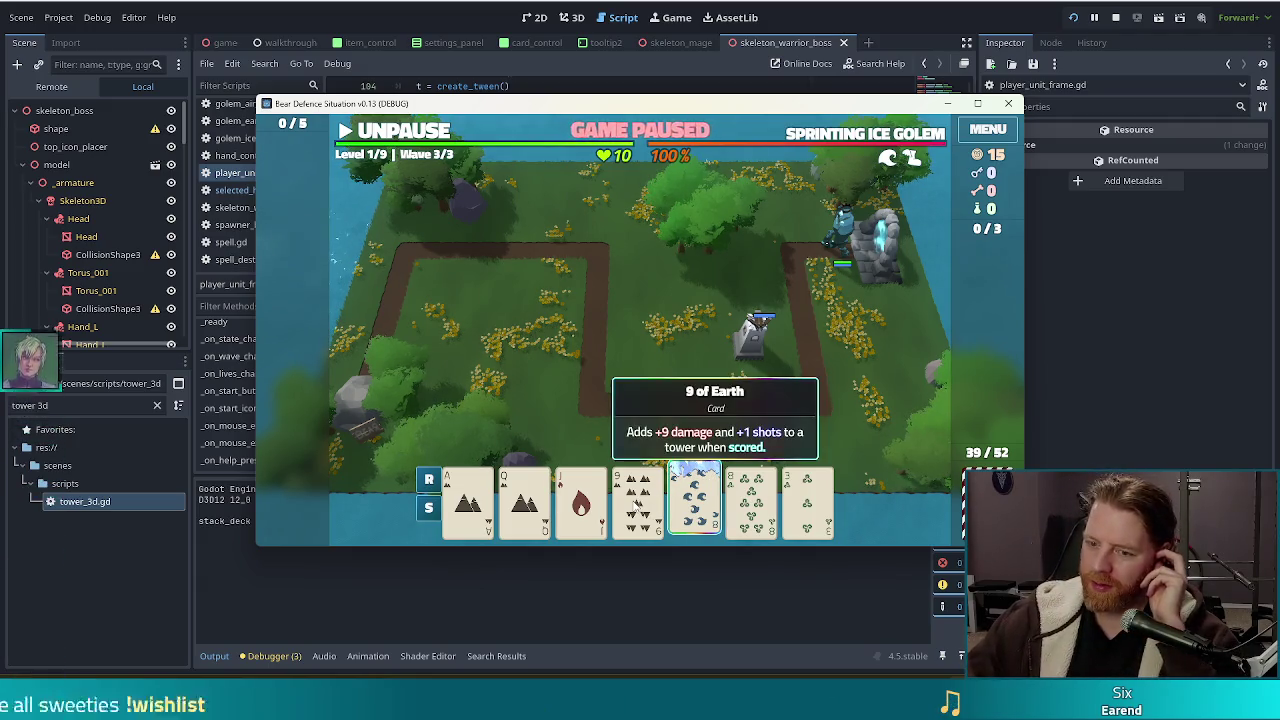
left_click(750, 325)
left_click(790, 224)
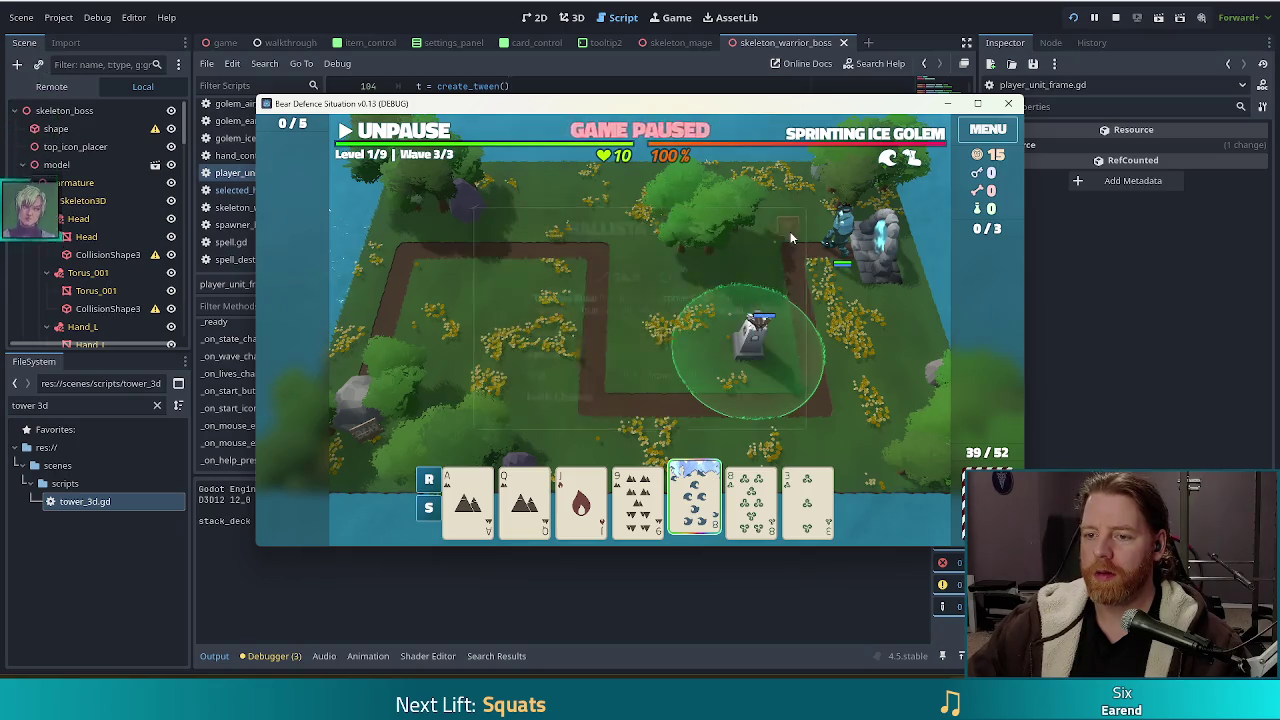
left_click(615, 500)
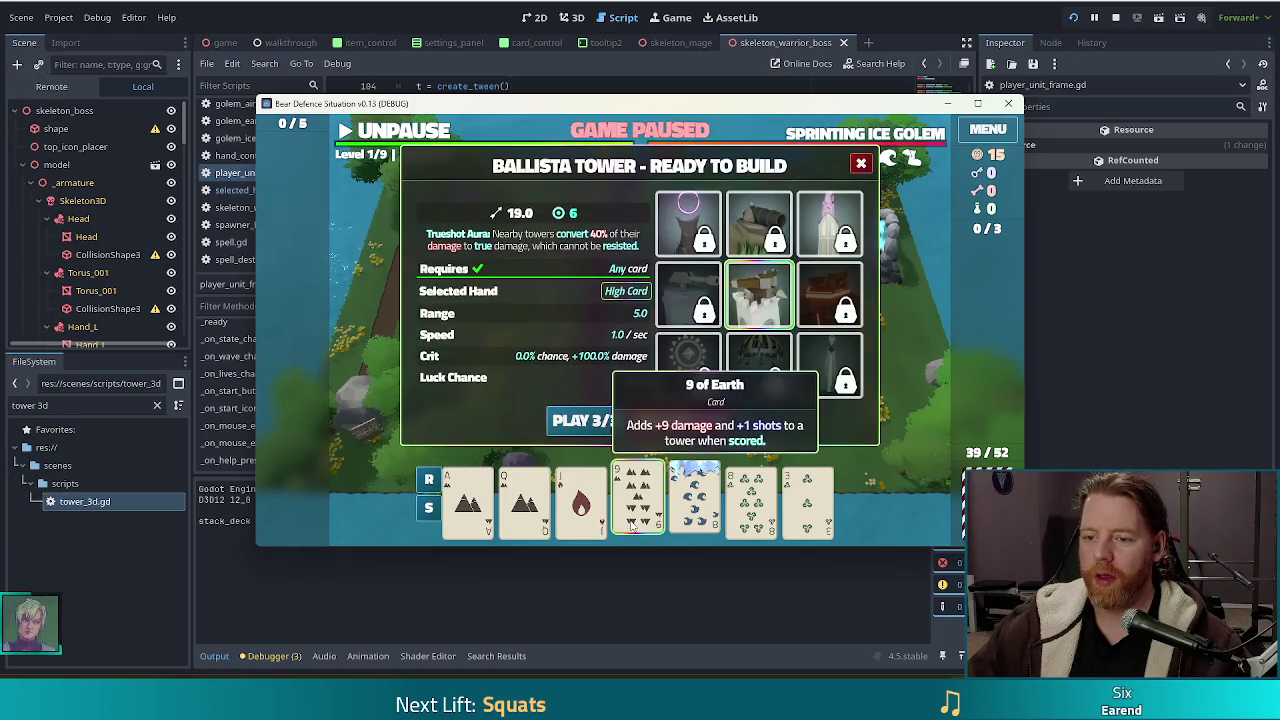
left_click(860, 163)
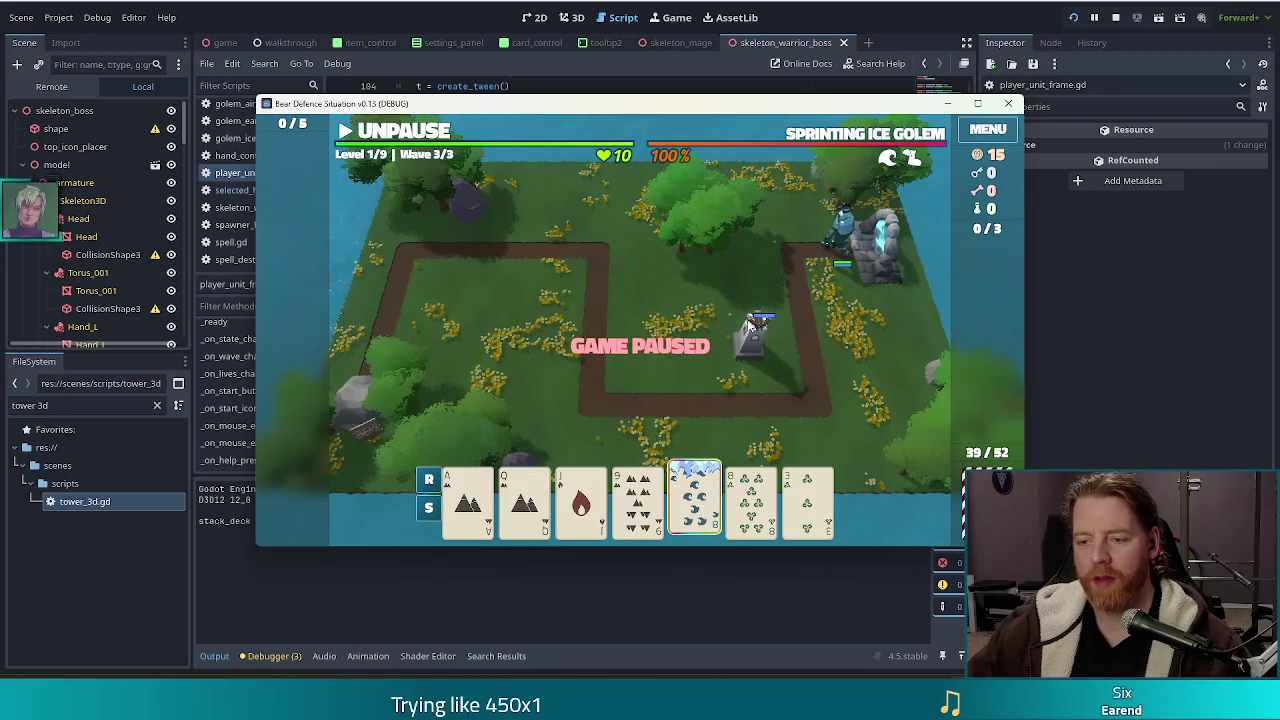
left_click(641, 500)
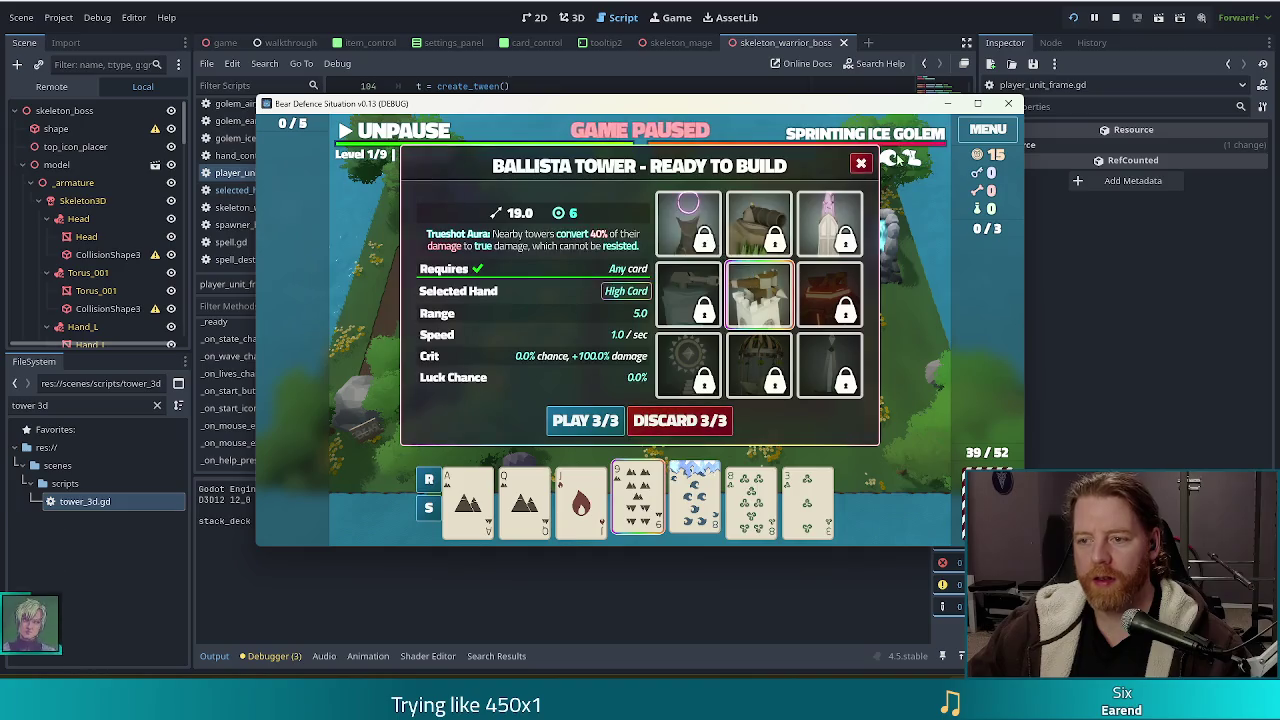
left_click(860, 163)
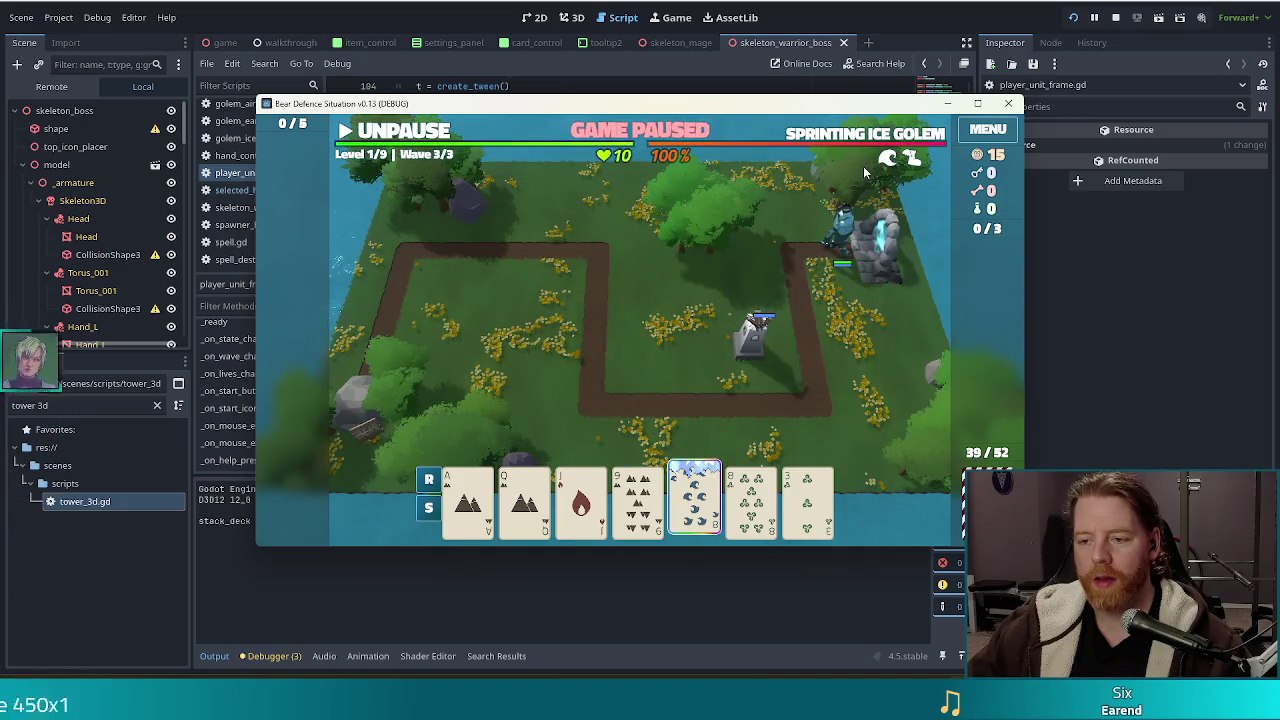
Repeat the Ballista info and 9 of Earth build panel checks, then stop the game with F8
left_click(776, 330)
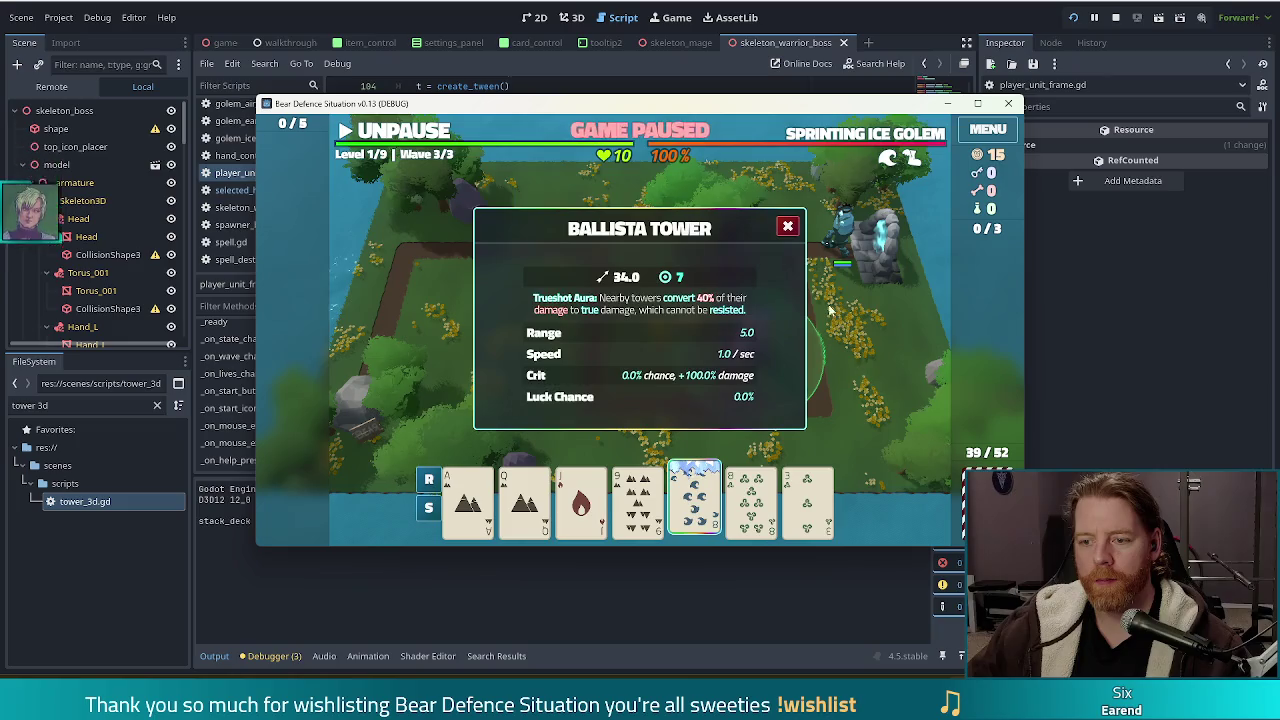
left_click(788, 228)
left_click(636, 500)
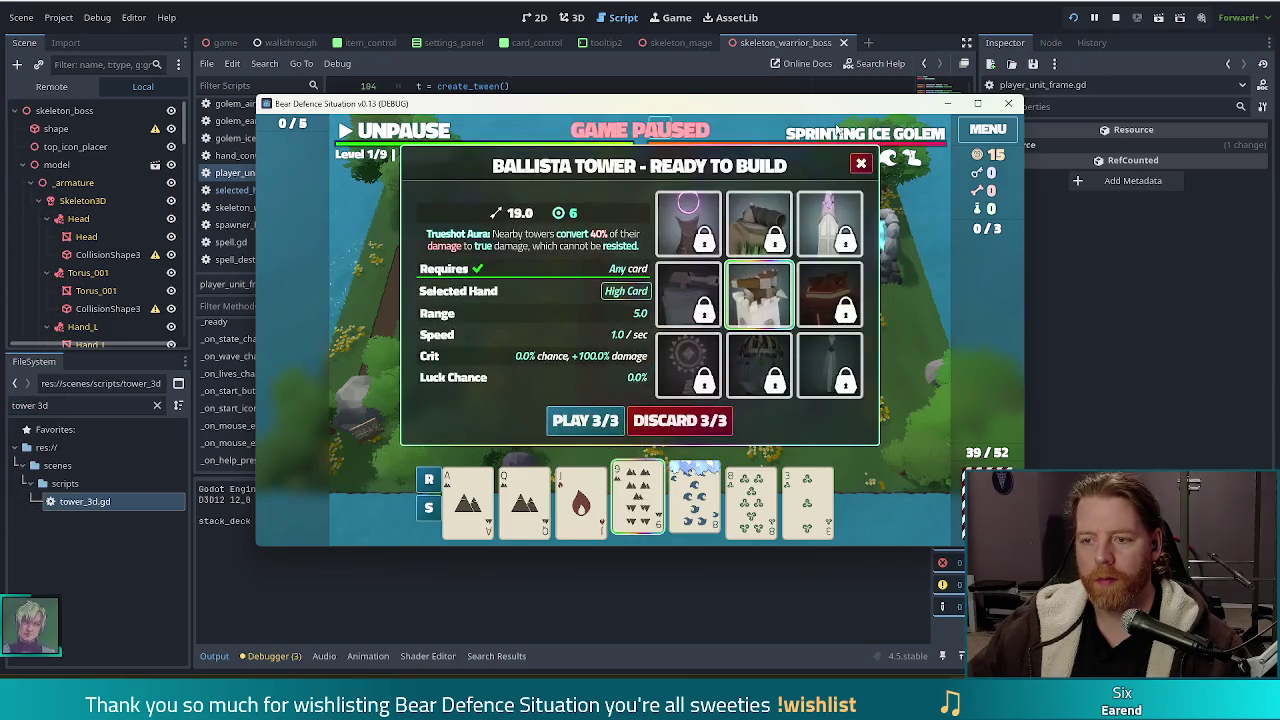
left_click(860, 165)
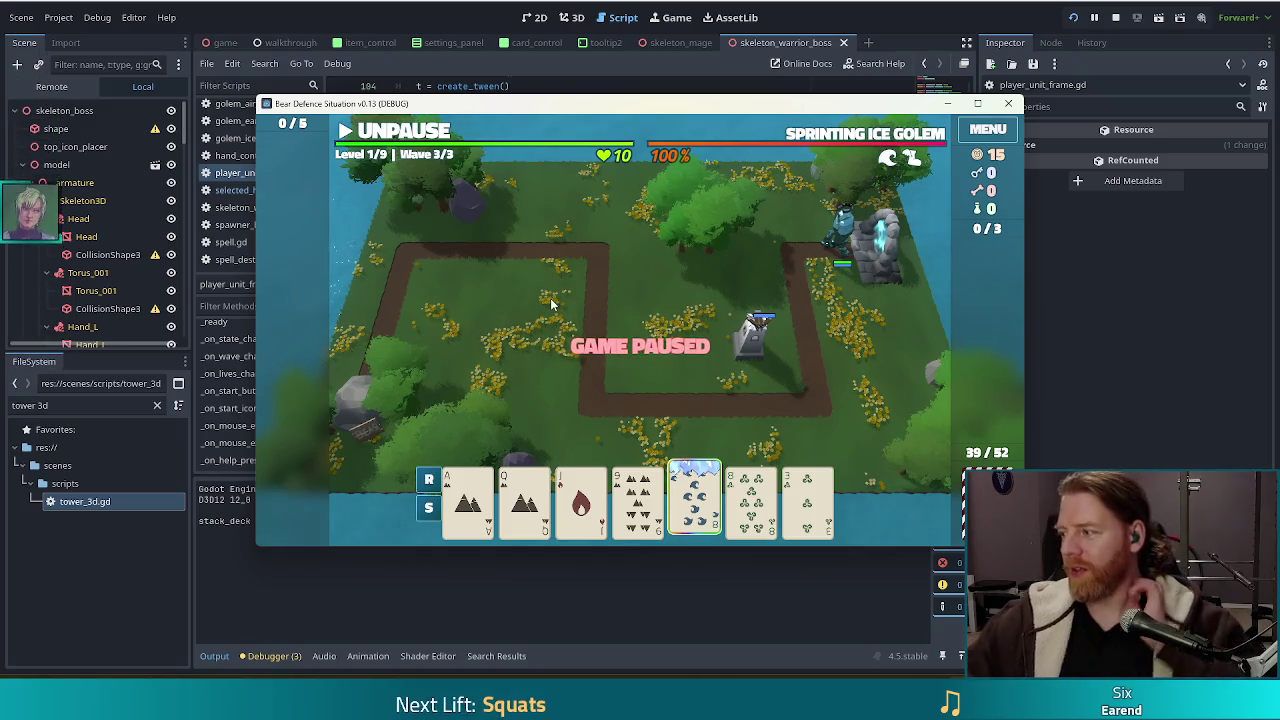
left_click(633, 517)
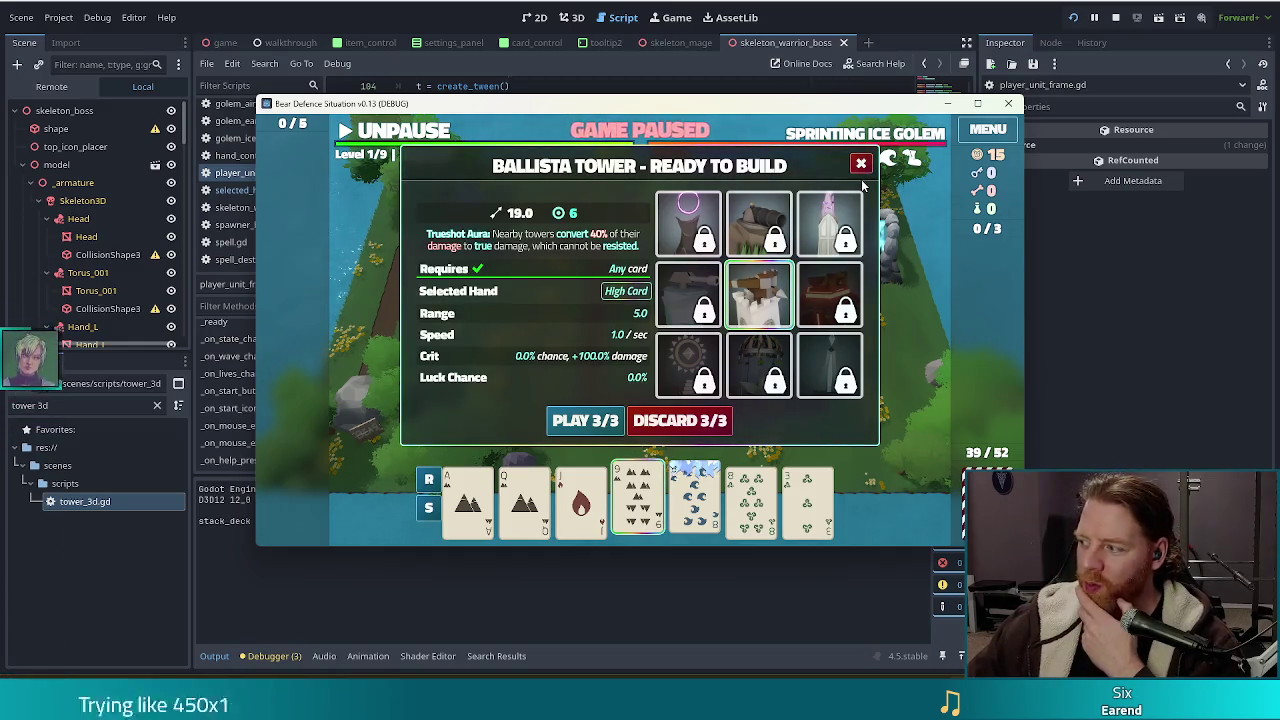
mouse_move(697, 499)
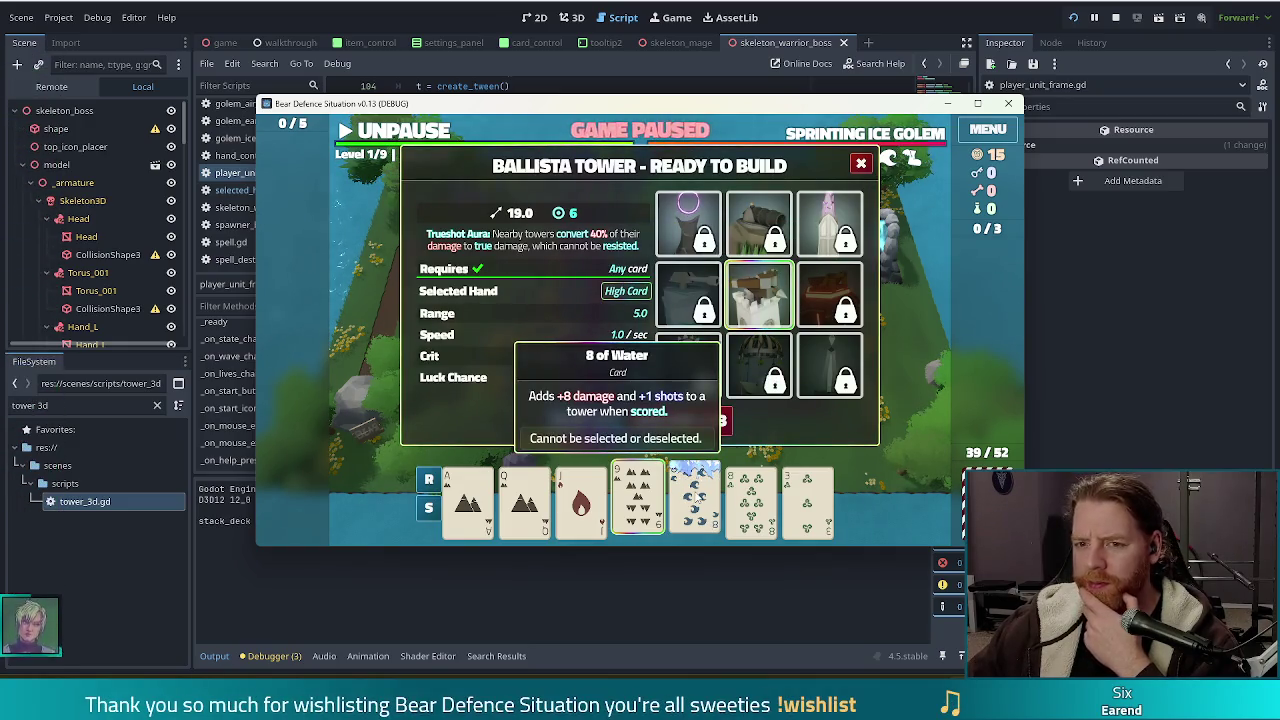
key("F8")
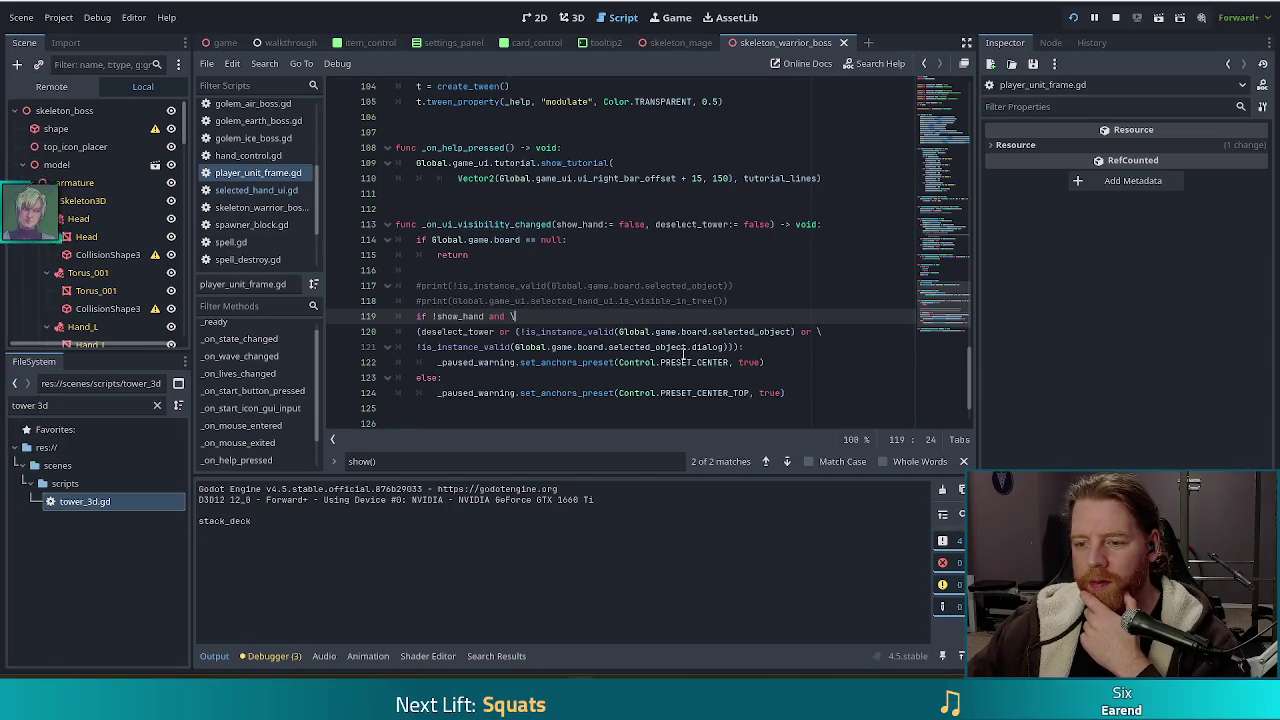
Delete the _on_tower_selected function and save the script
scroll(685, 355, "down", 2)
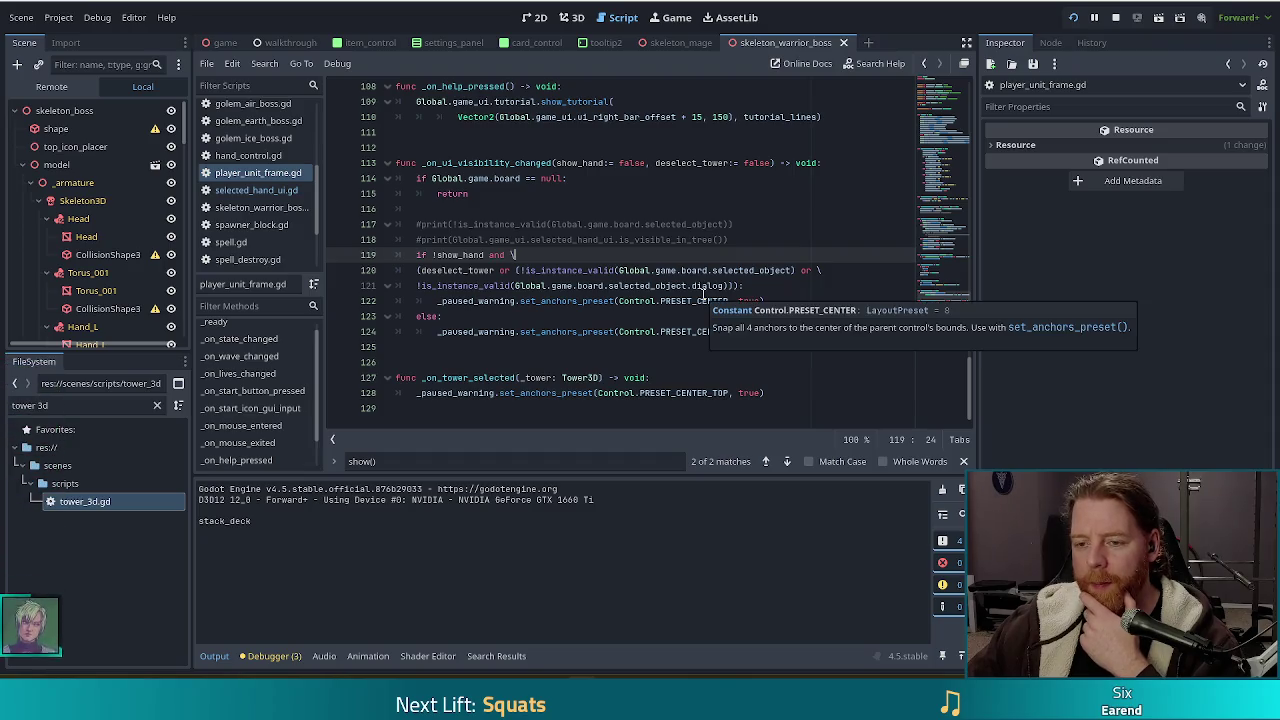
left_click(617, 302)
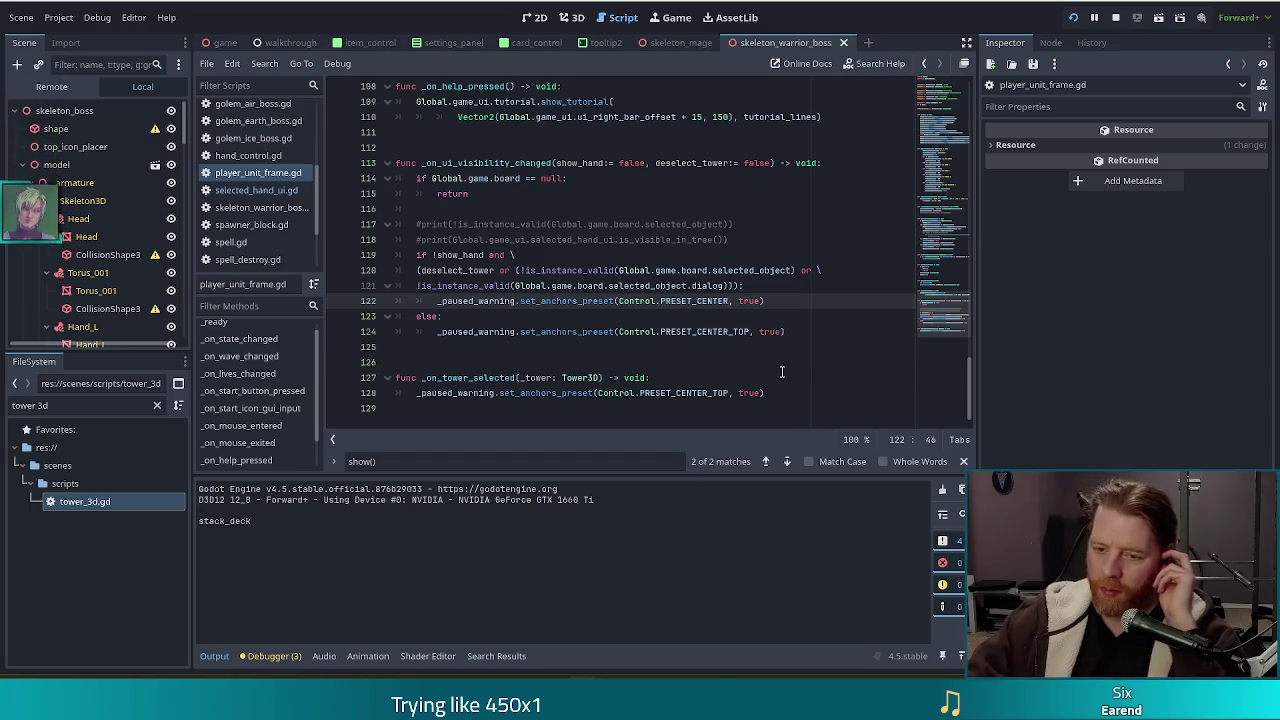
left_click(583, 393)
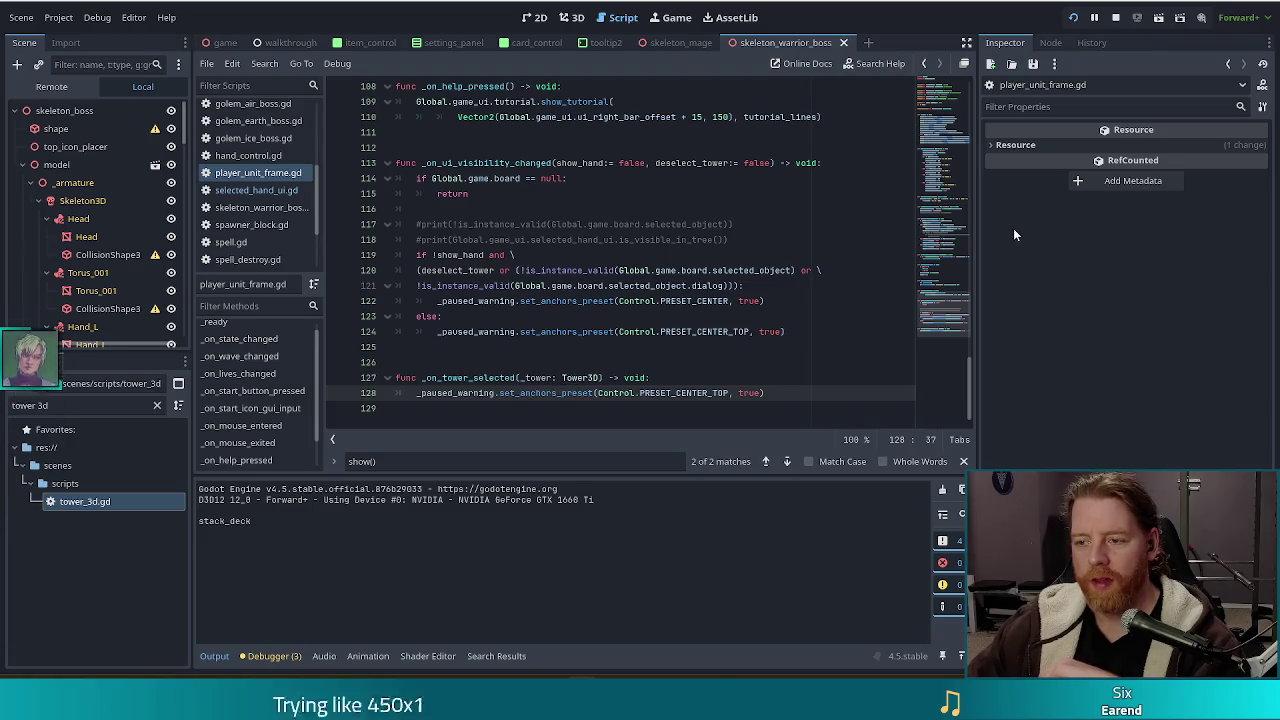
scroll(939, 264, "up", 20)
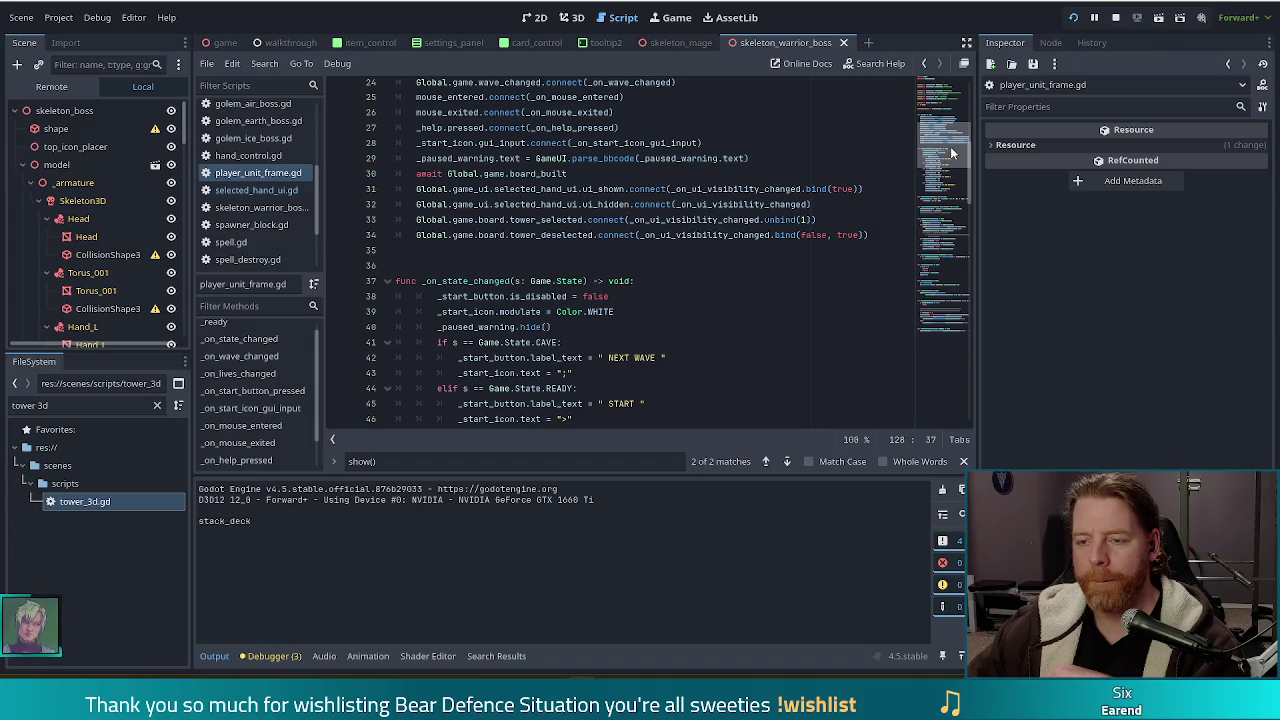
scroll(929, 344, "down", 20)
key("shift+Up")
key("shift+Up")
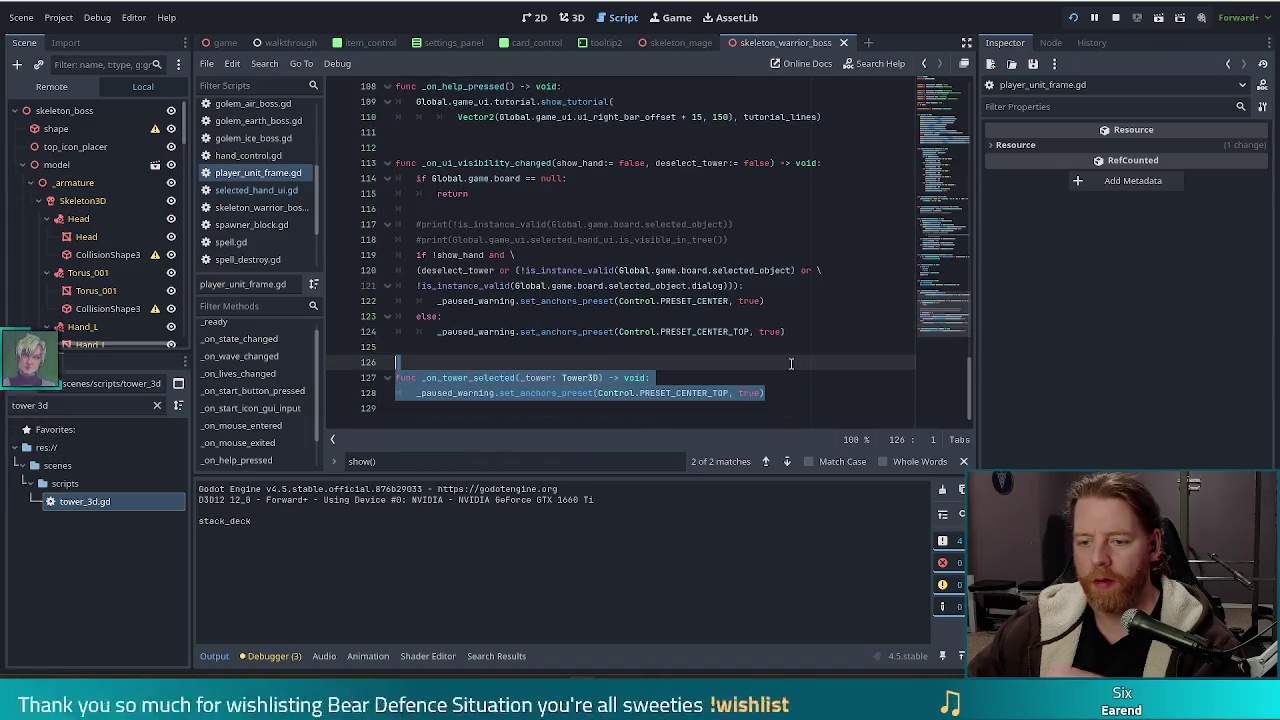
key("BackSpace")
key("BackSpace")
key("BackSpace")
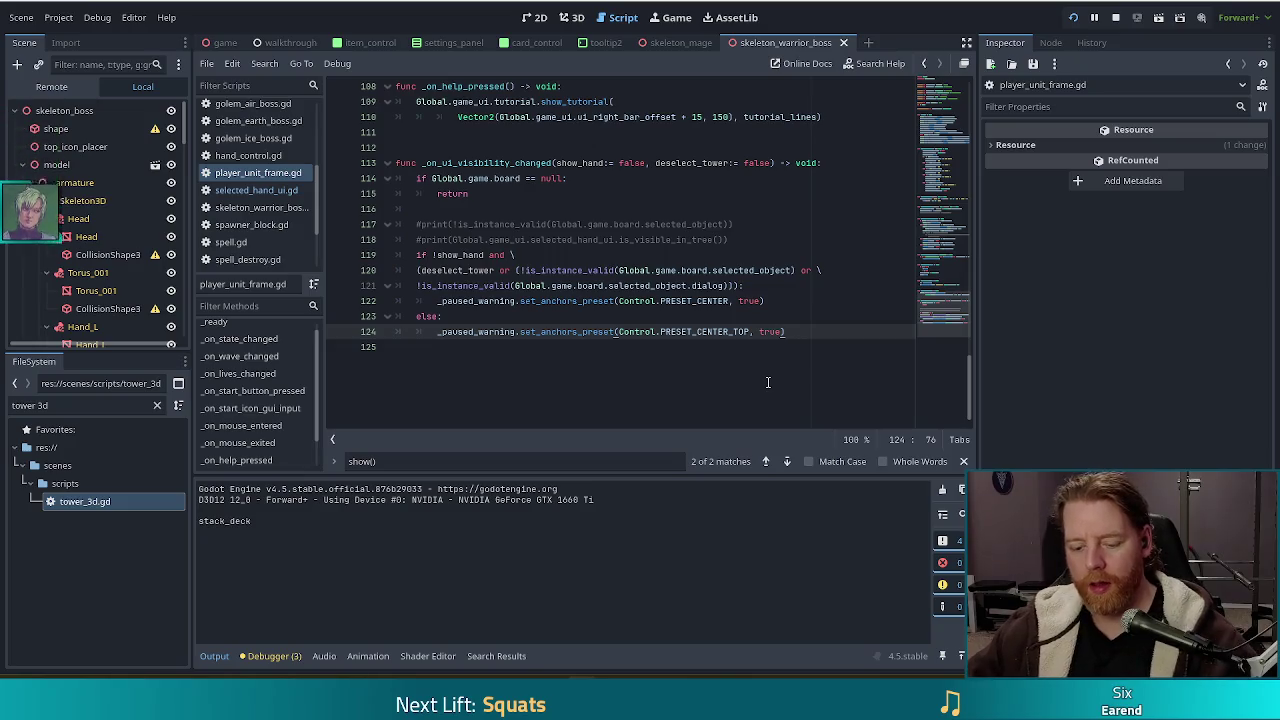
key("ctrl+s")
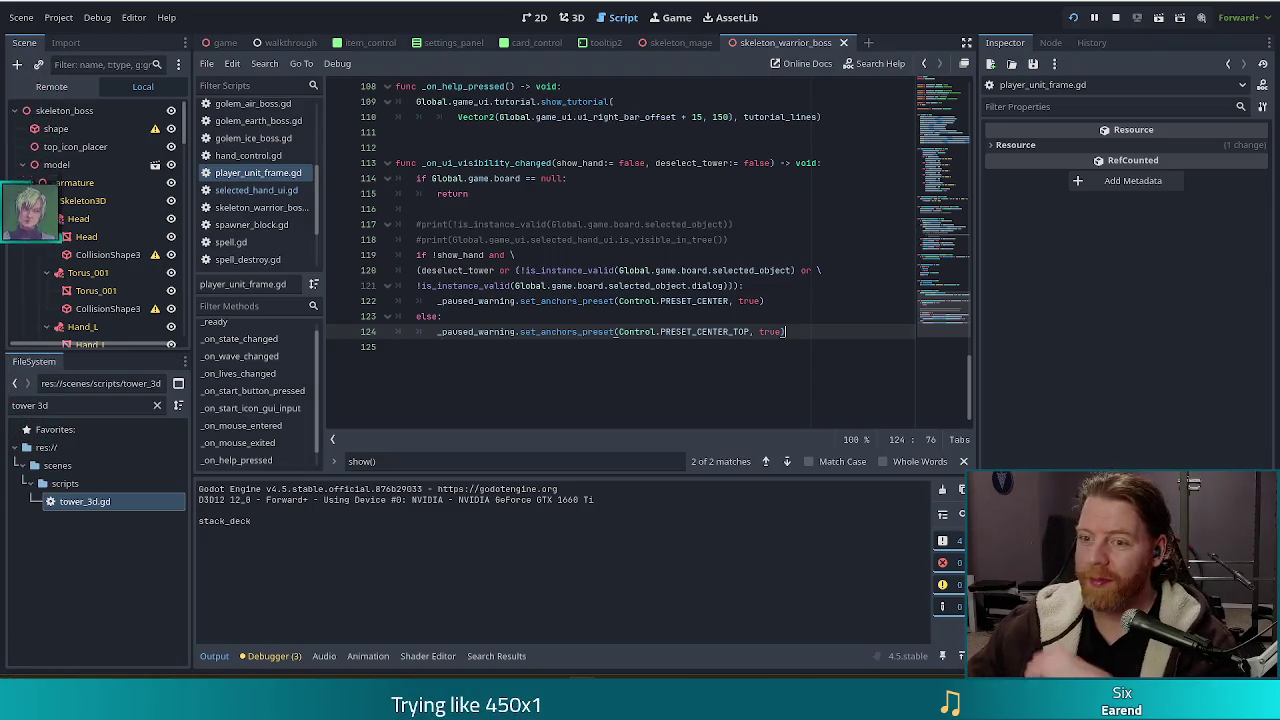
Review the paused-warning conditions on lines 119–124, then bring the game forward and close the Ballista dialog
left_click(632, 301)
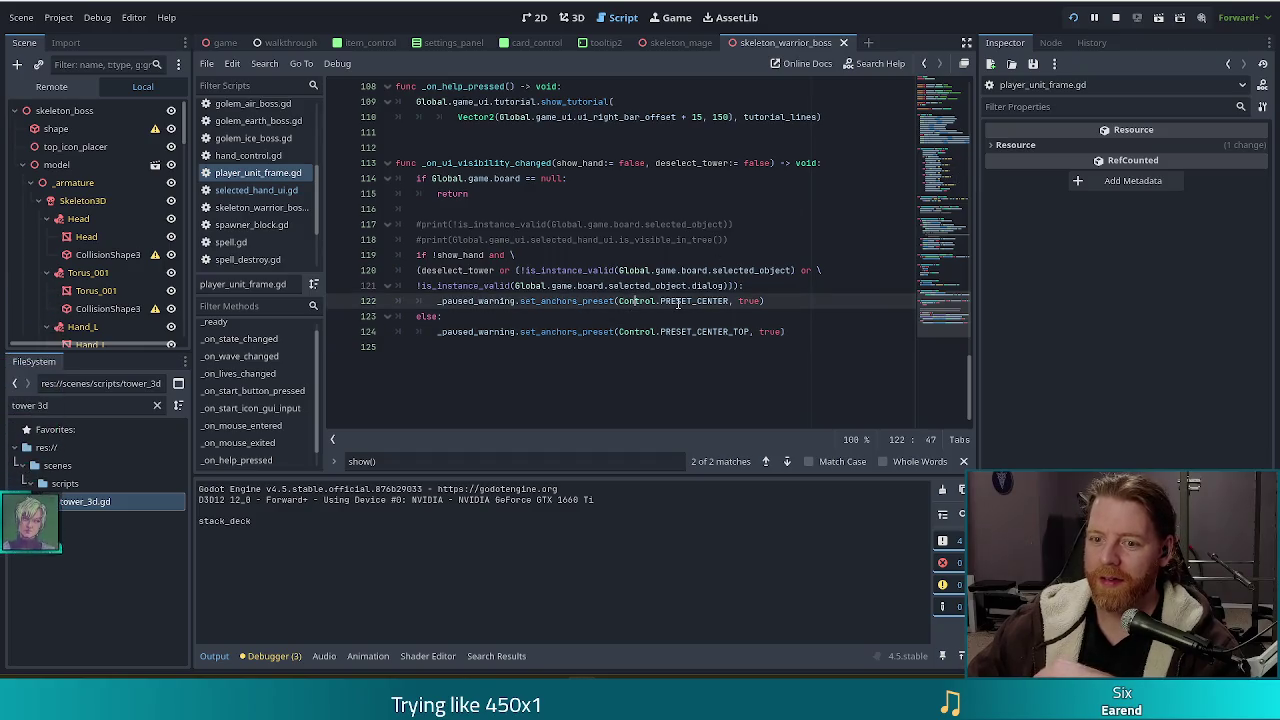
left_click(616, 332)
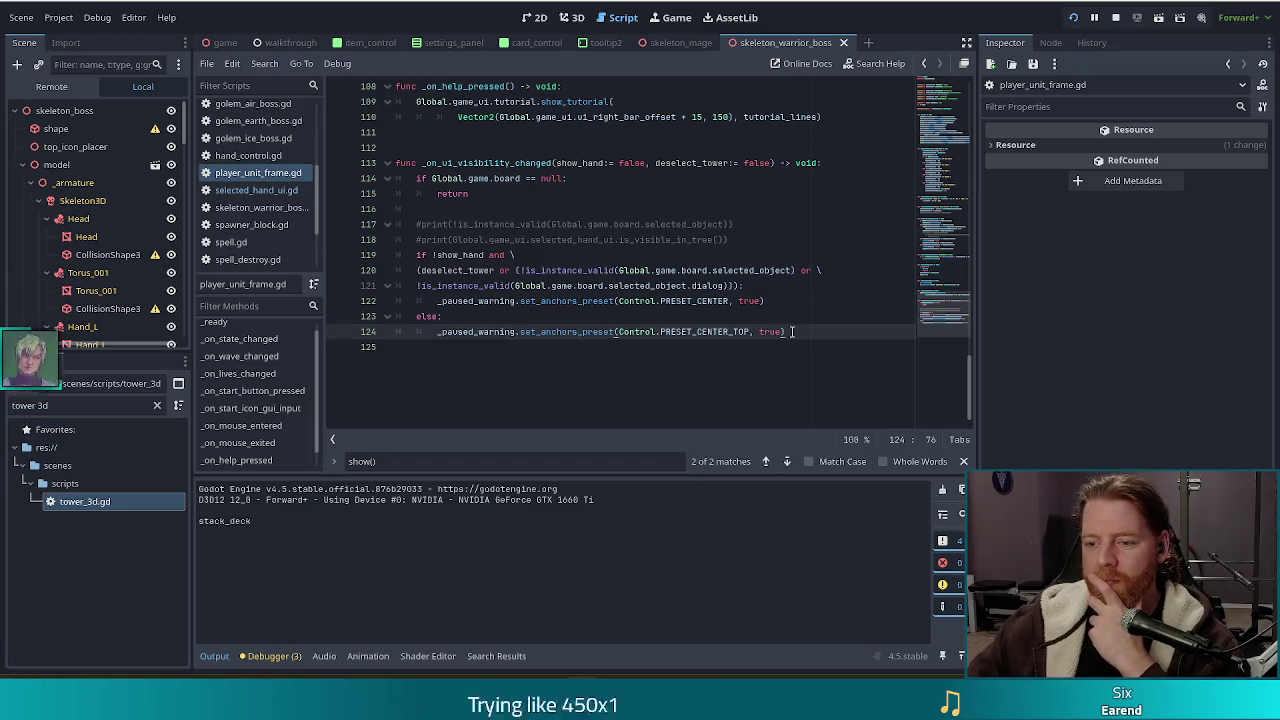
mouse_move(530, 296)
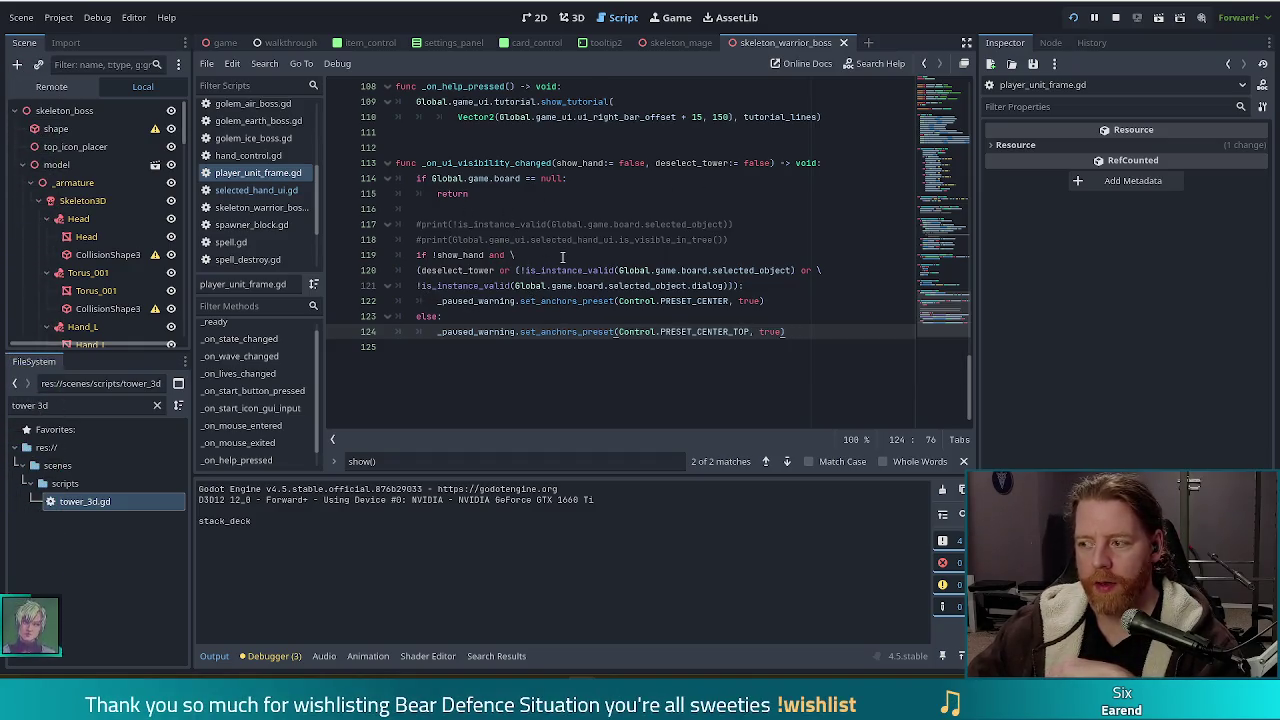
left_click(451, 255)
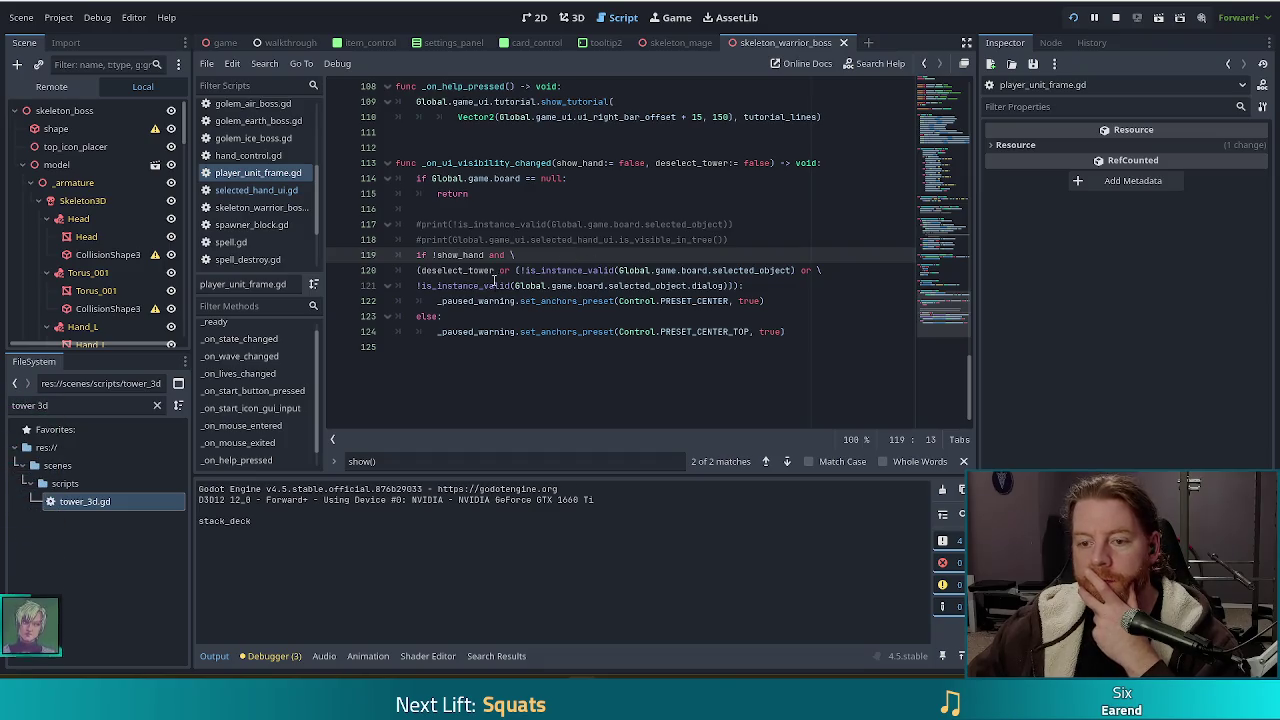
left_click(464, 270)
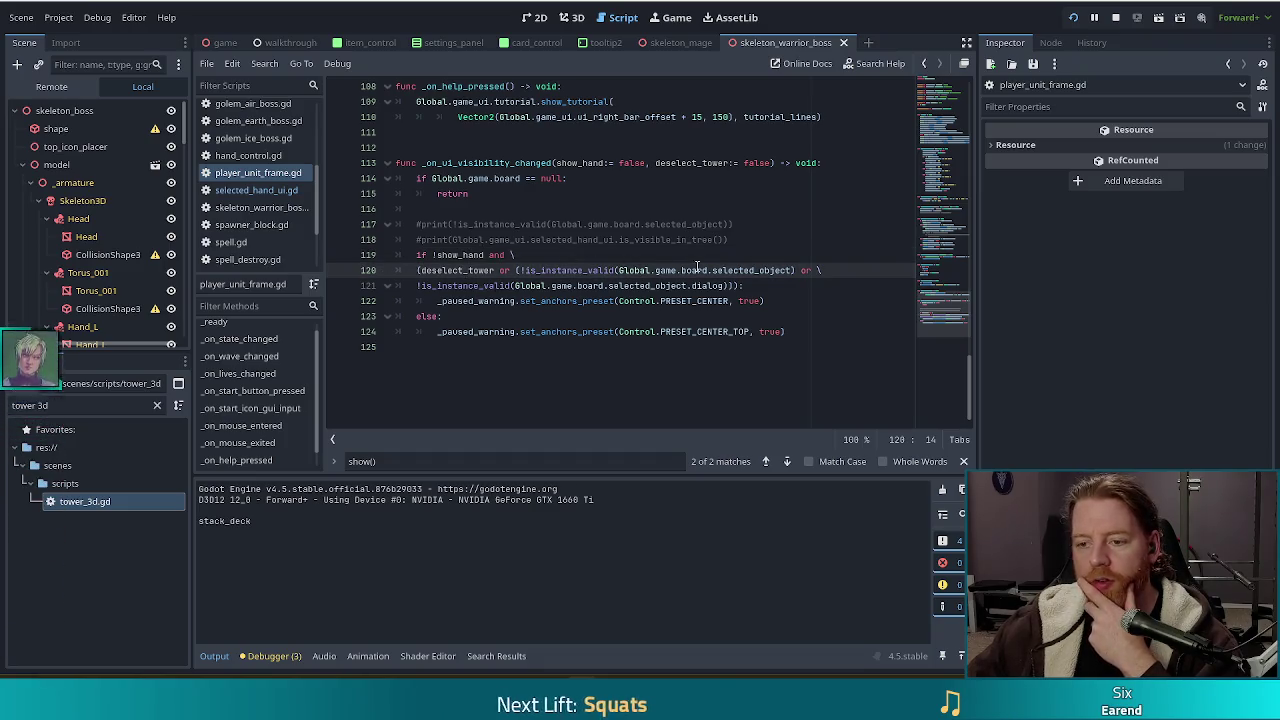
left_click(604, 284)
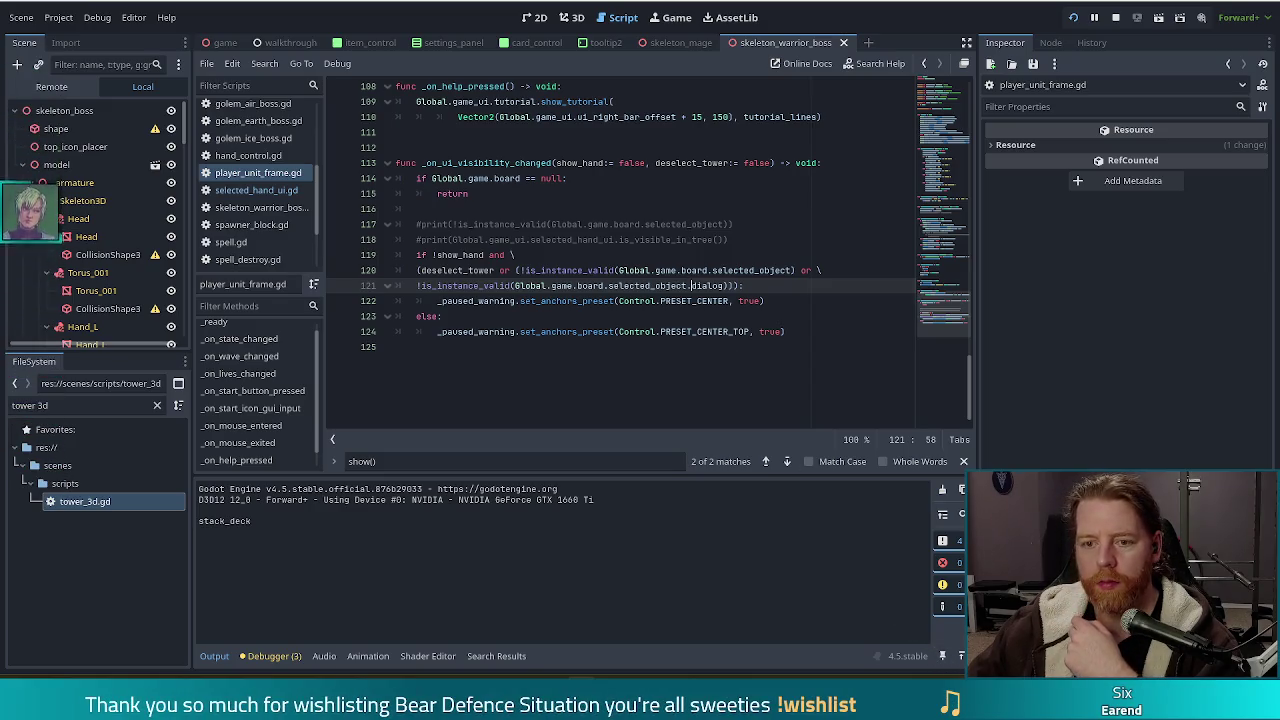
left_click(933, 625)
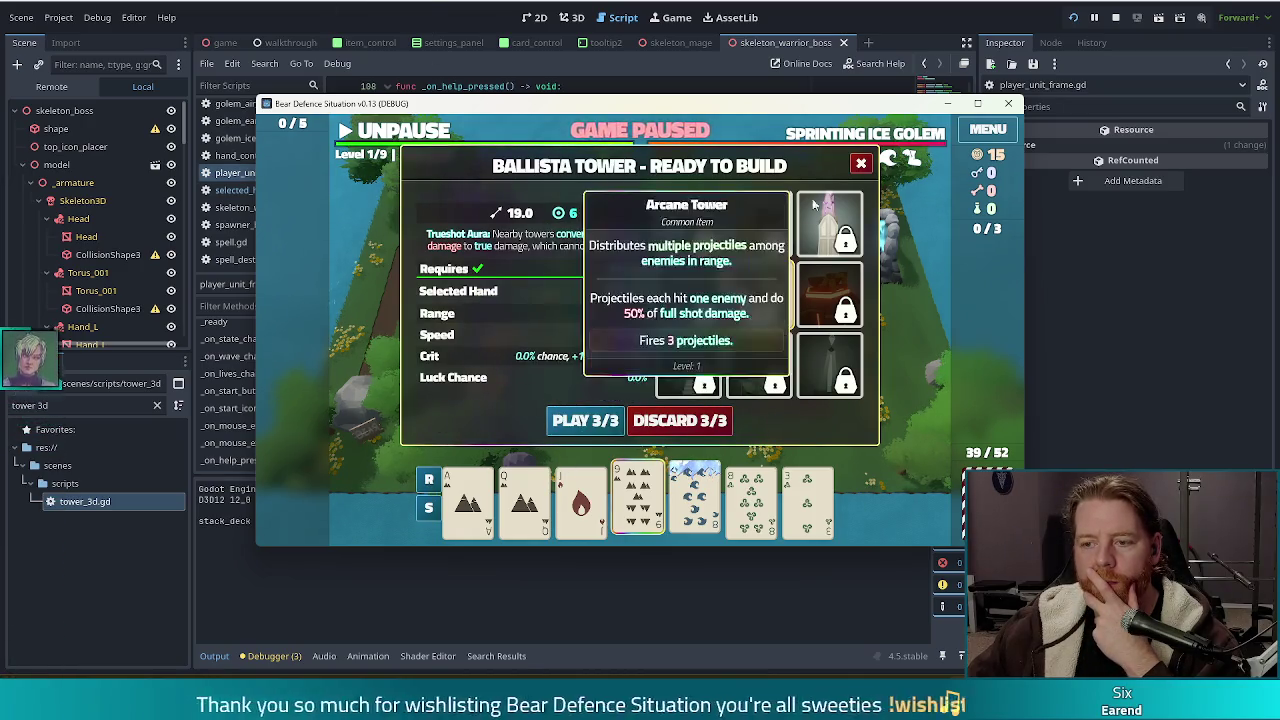
left_click(861, 164)
Back in the editor, add print(!show_hand) below line 118 of player_unit_frame.gd and save
key("alt+Tab")
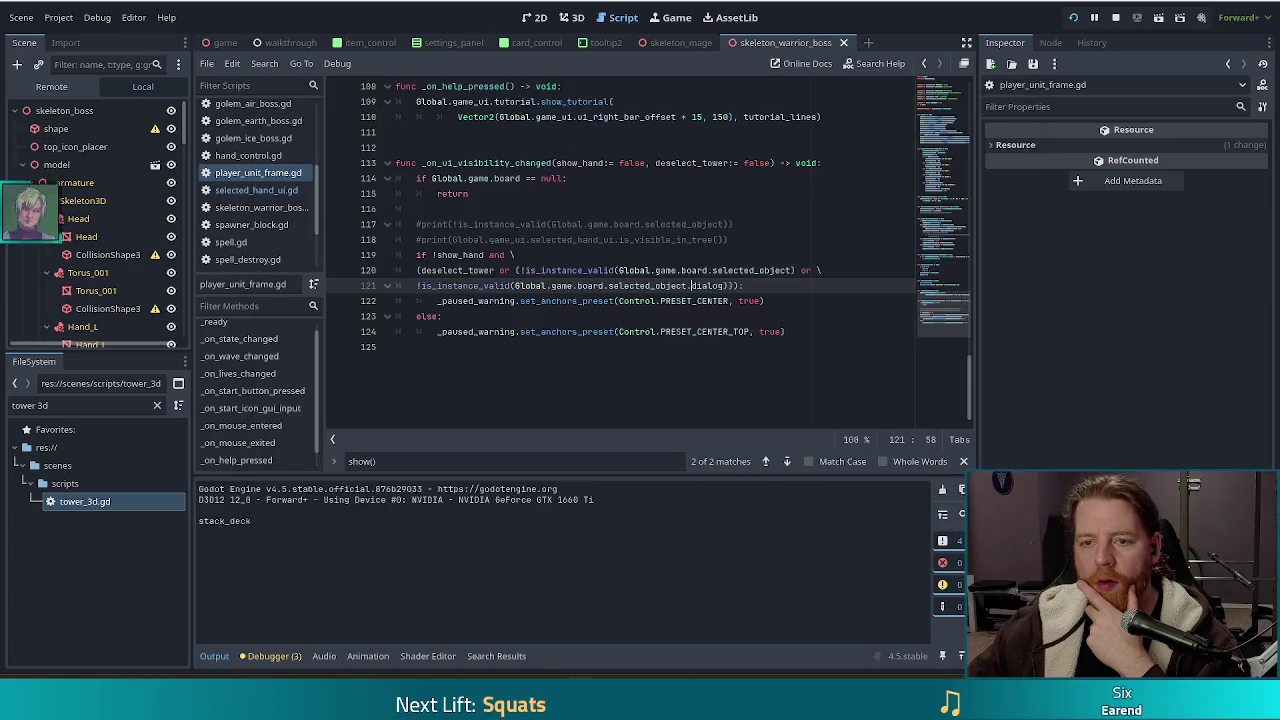
left_click(745, 240)
key("Return")
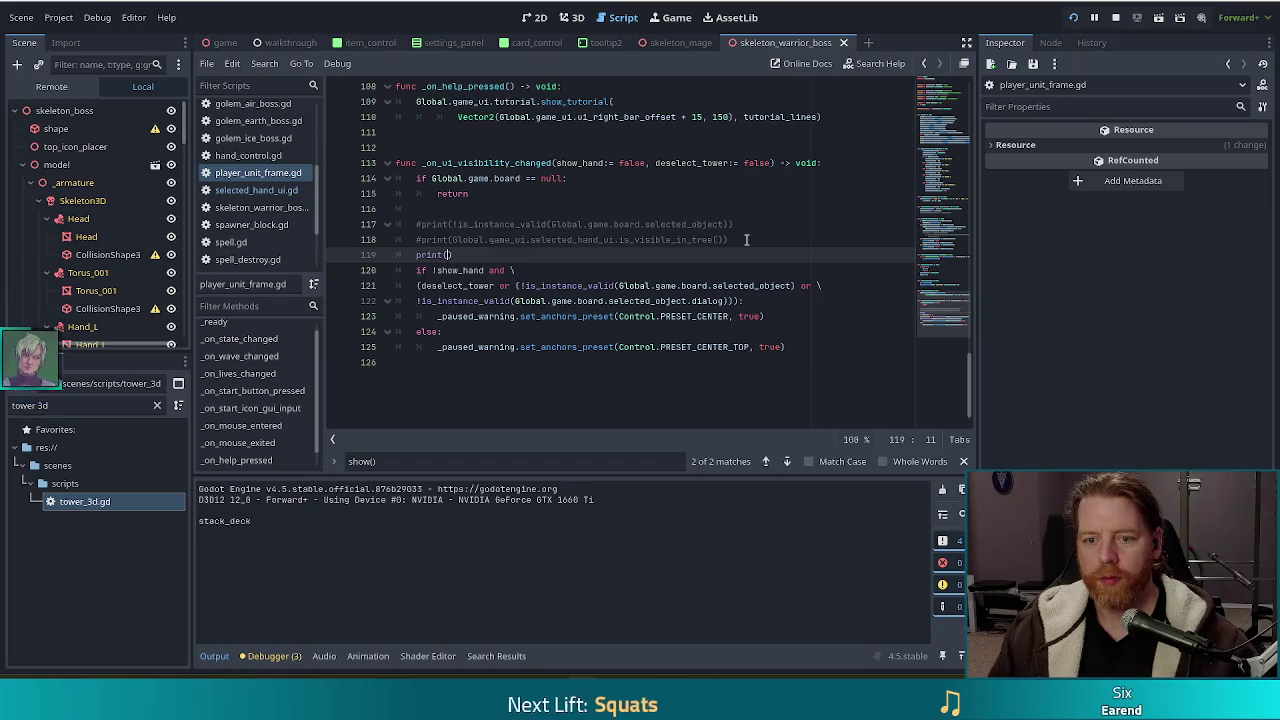
type("(!show")
key("Return")
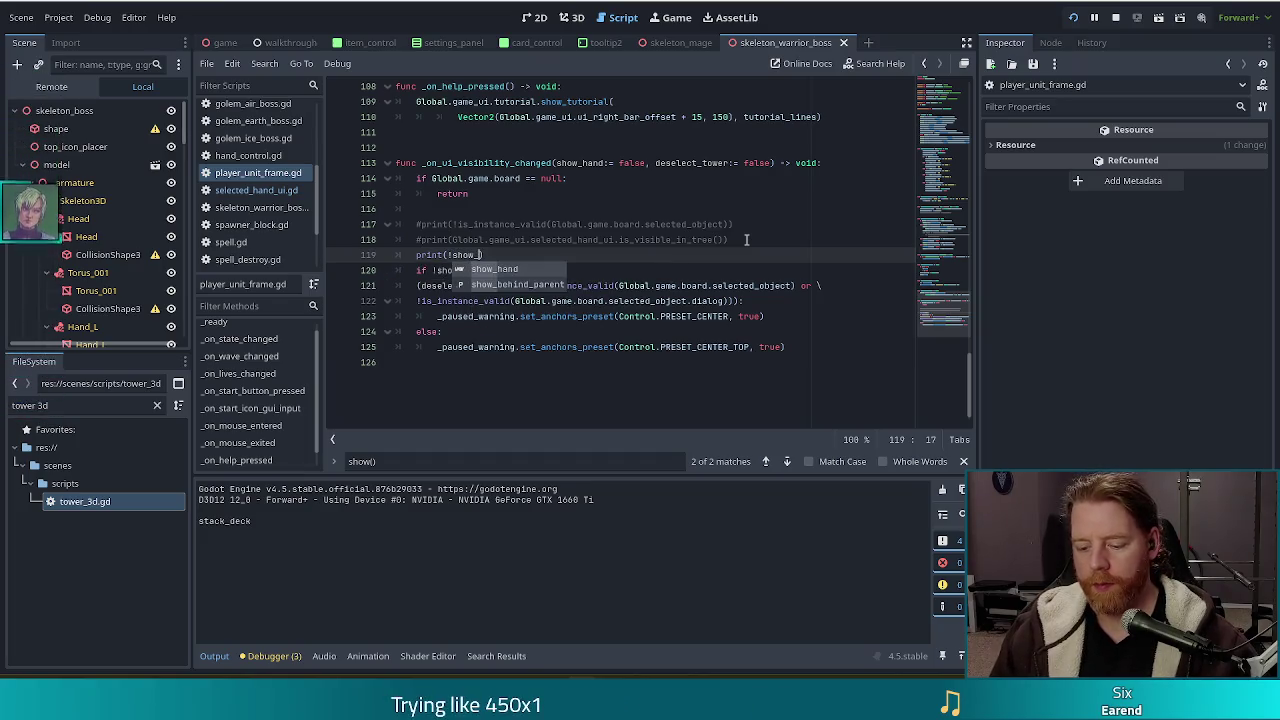
key("ctrl+s")
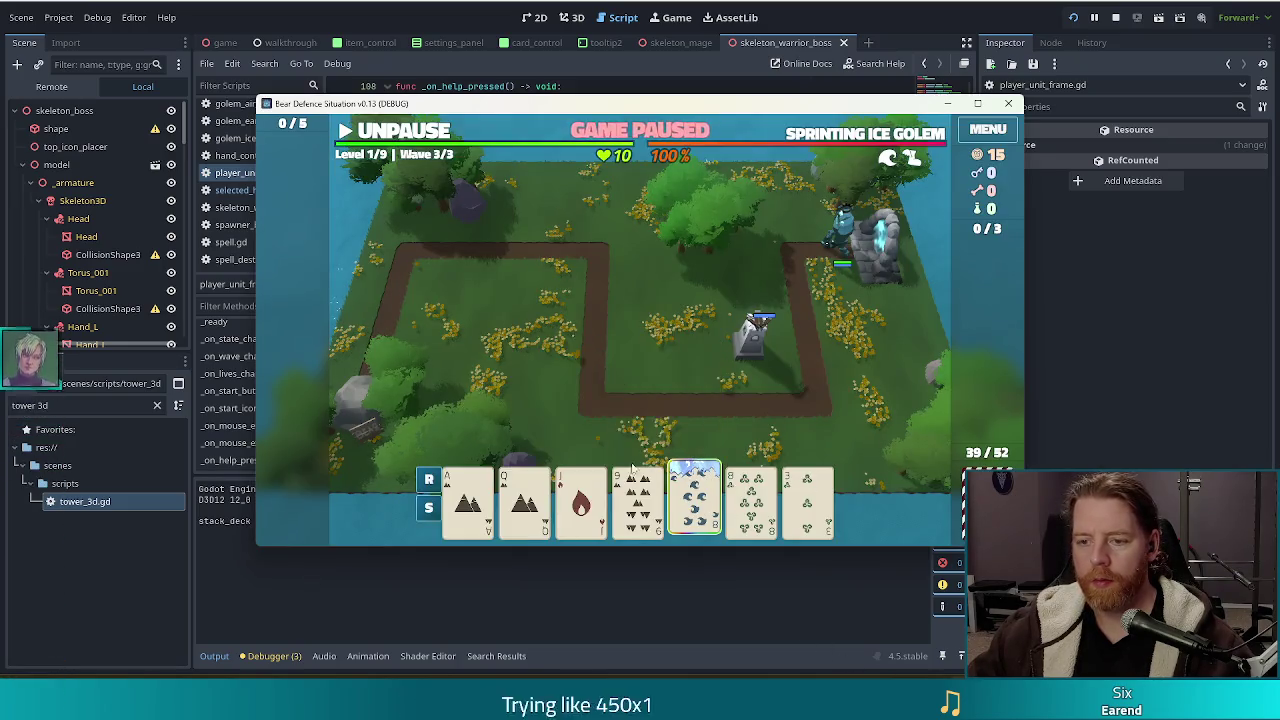
Open and close the Ballista Tower dialog by selecting the 9 card, moving the game window up-left
left_click(861, 162)
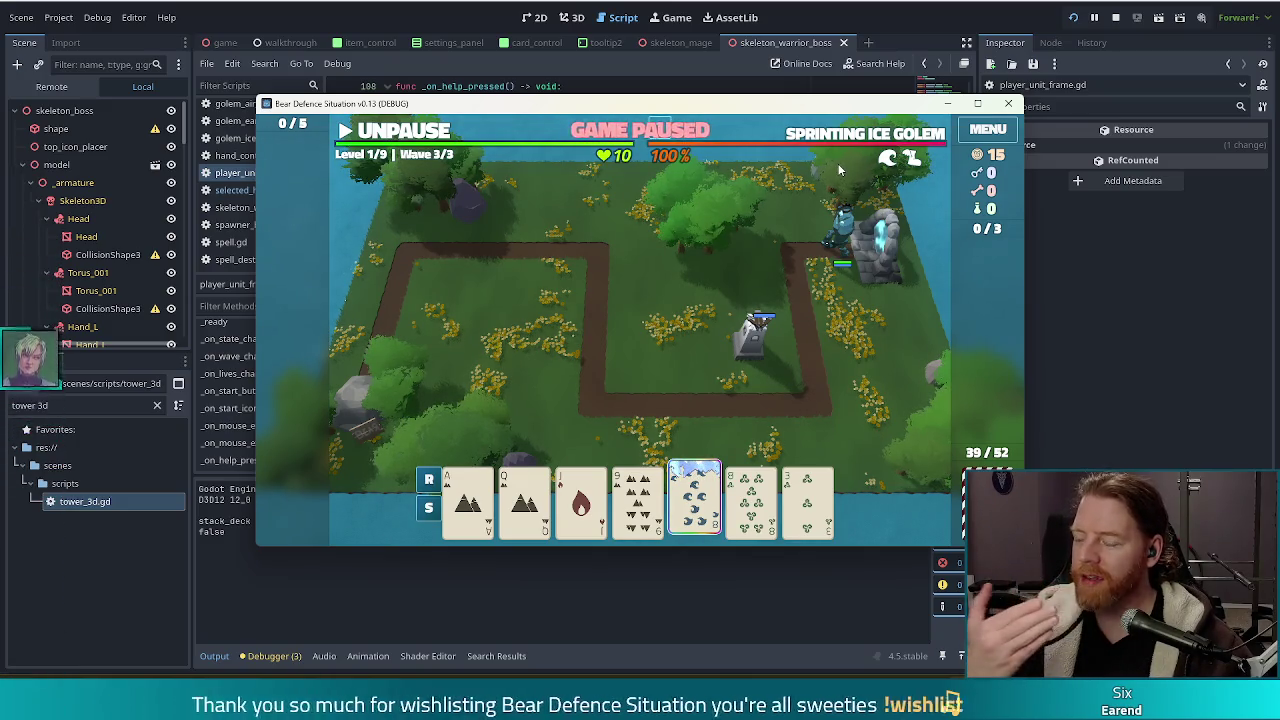
left_click(630, 500)
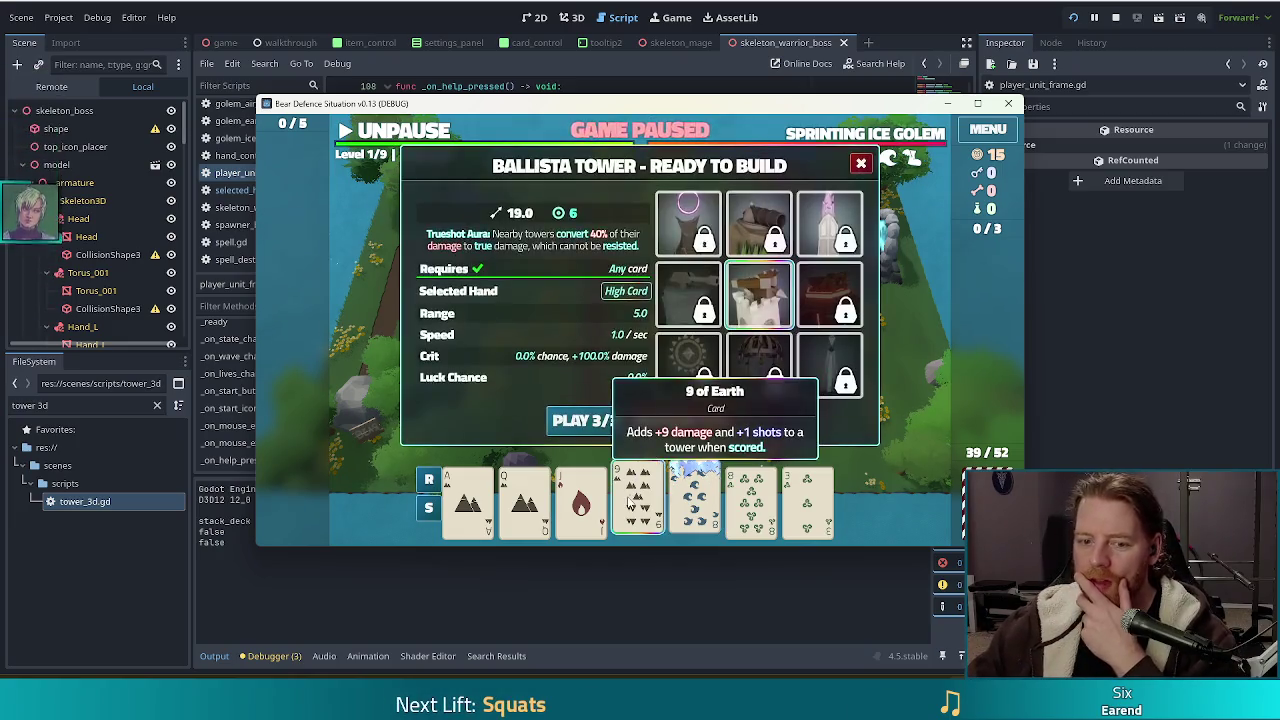
left_click(861, 165)
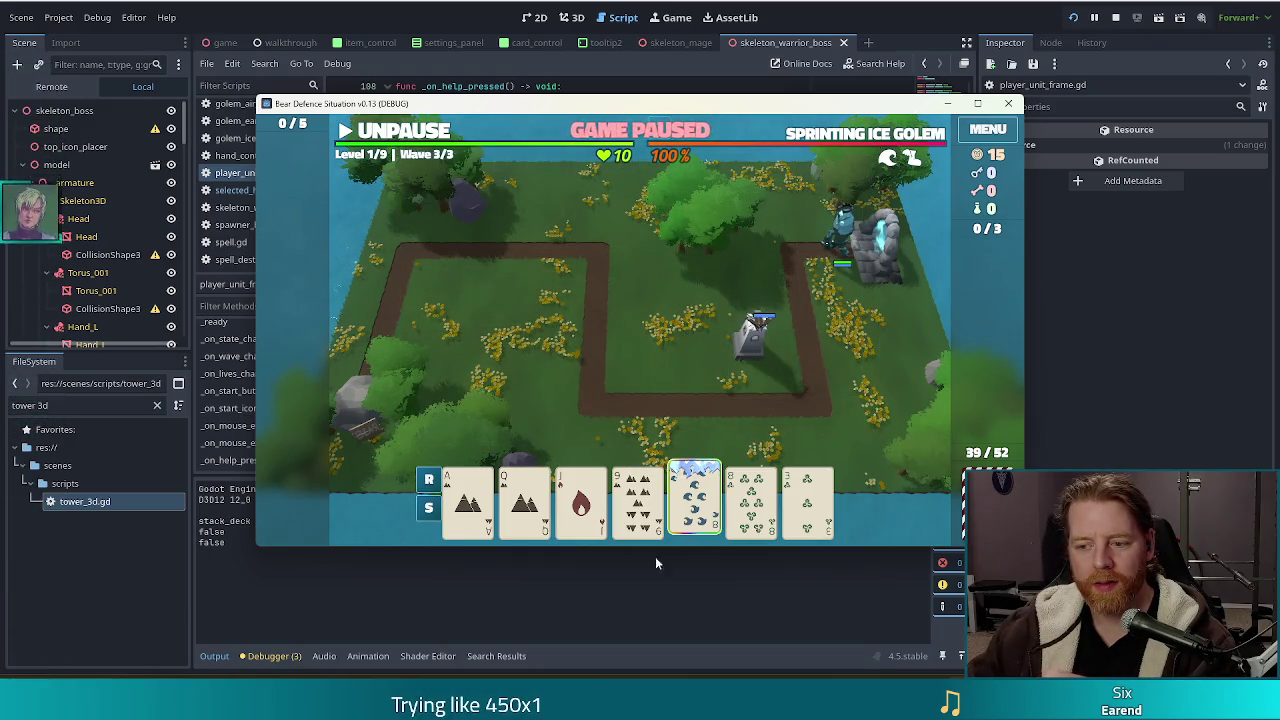
left_click(637, 500)
mouse_move(719, 112)
left_mouse_down()
mouse_move(672, 77)
mouse_move(656, 45)
left_mouse_up()
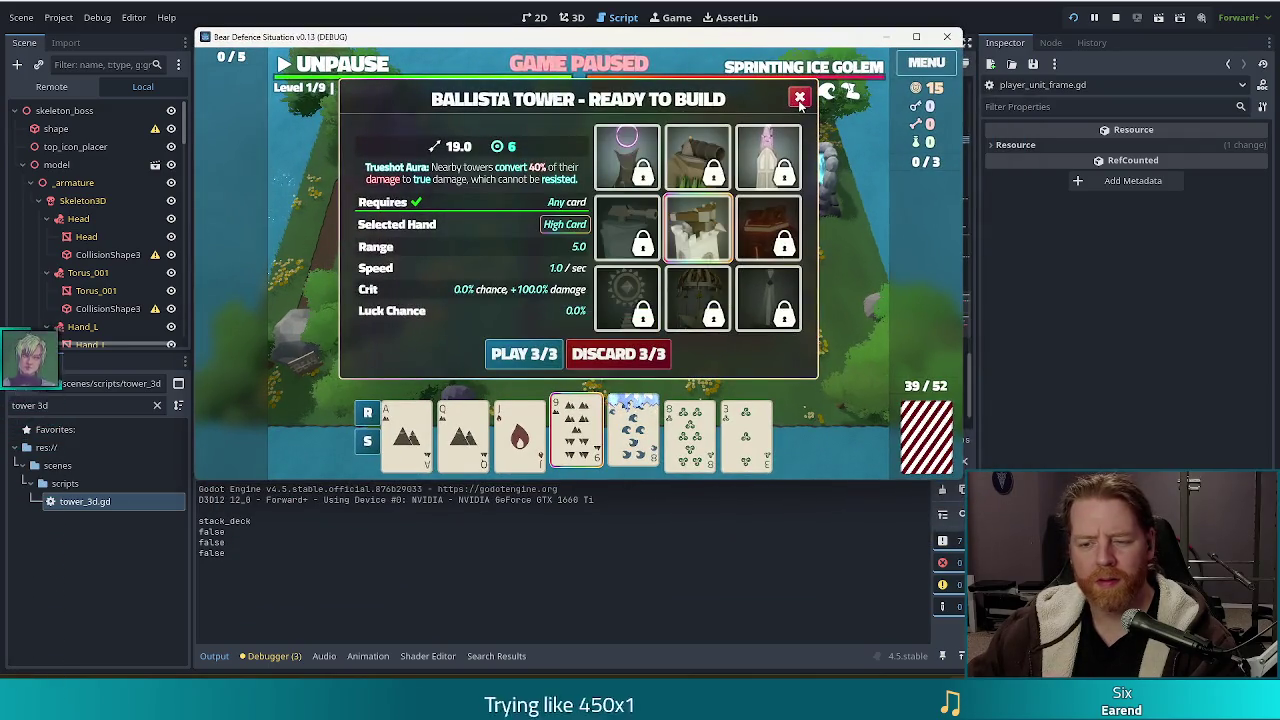
left_click(799, 97)
mouse_move(640, 437)
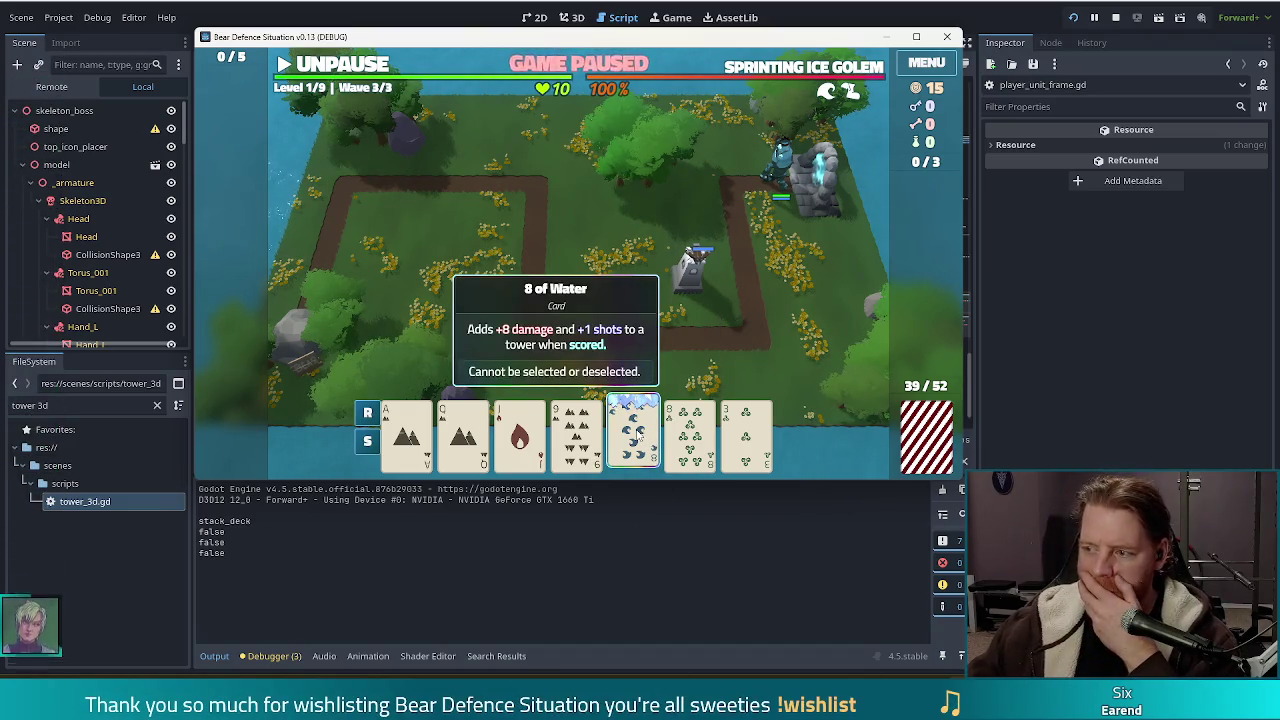
Relaunch the game, start a New Game, open and close the 10 of Water build panel, and return to the editor
left_click(1073, 17)
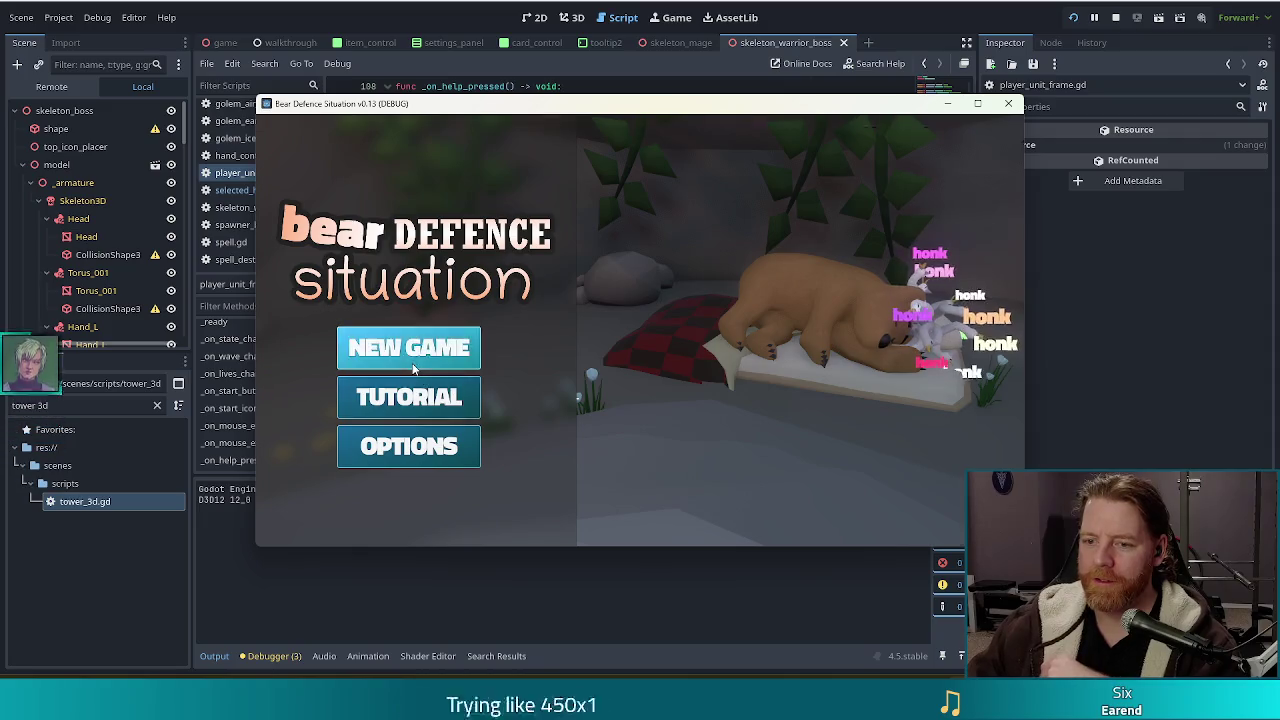
left_click(425, 348)
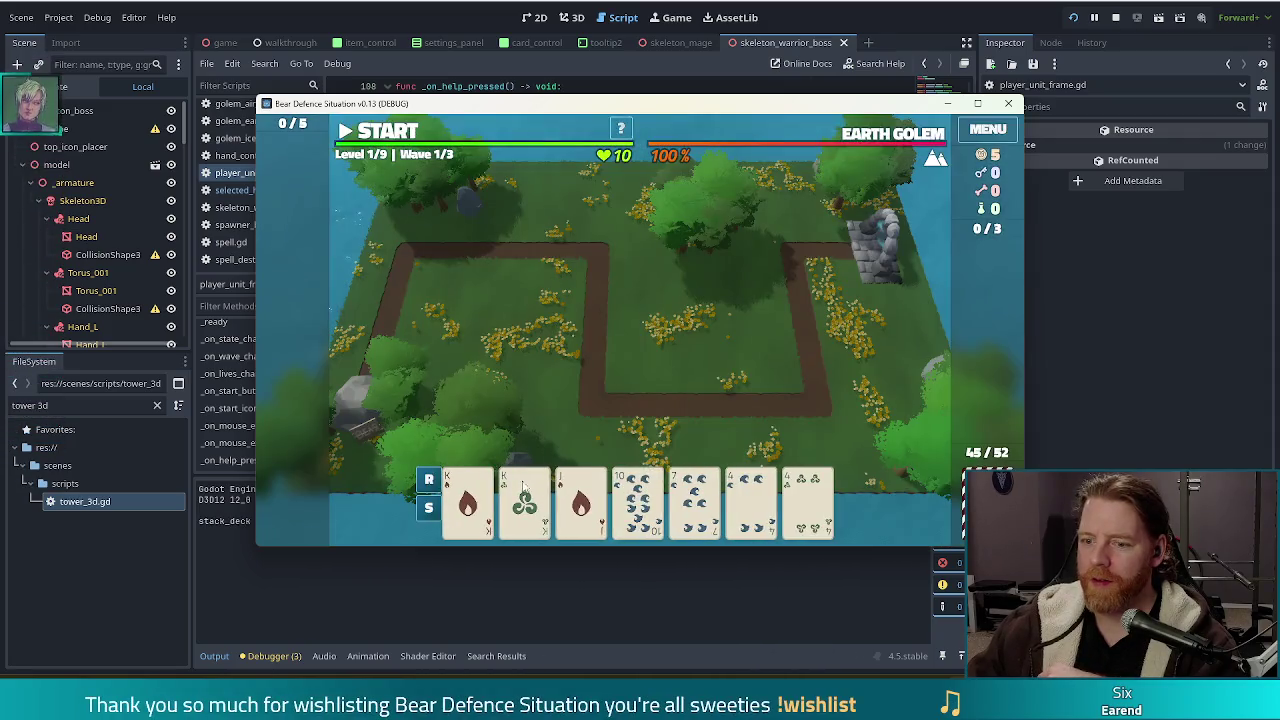
left_click(637, 500)
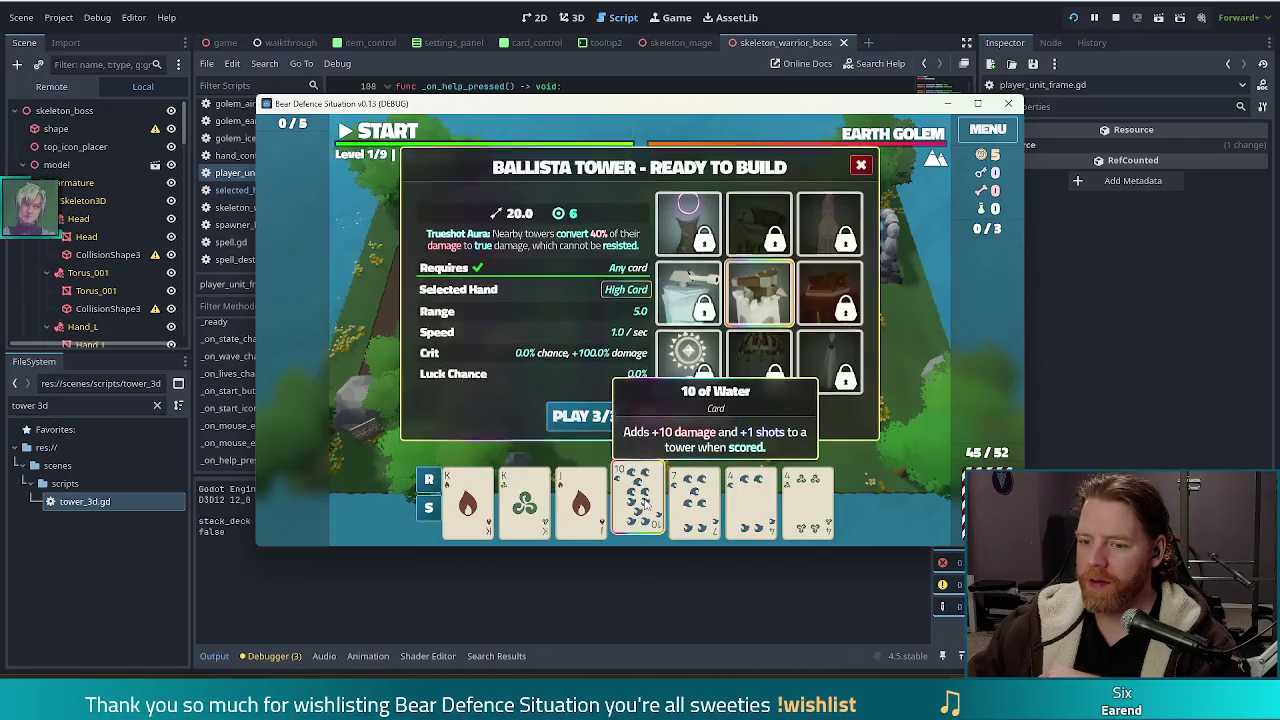
left_click(861, 164)
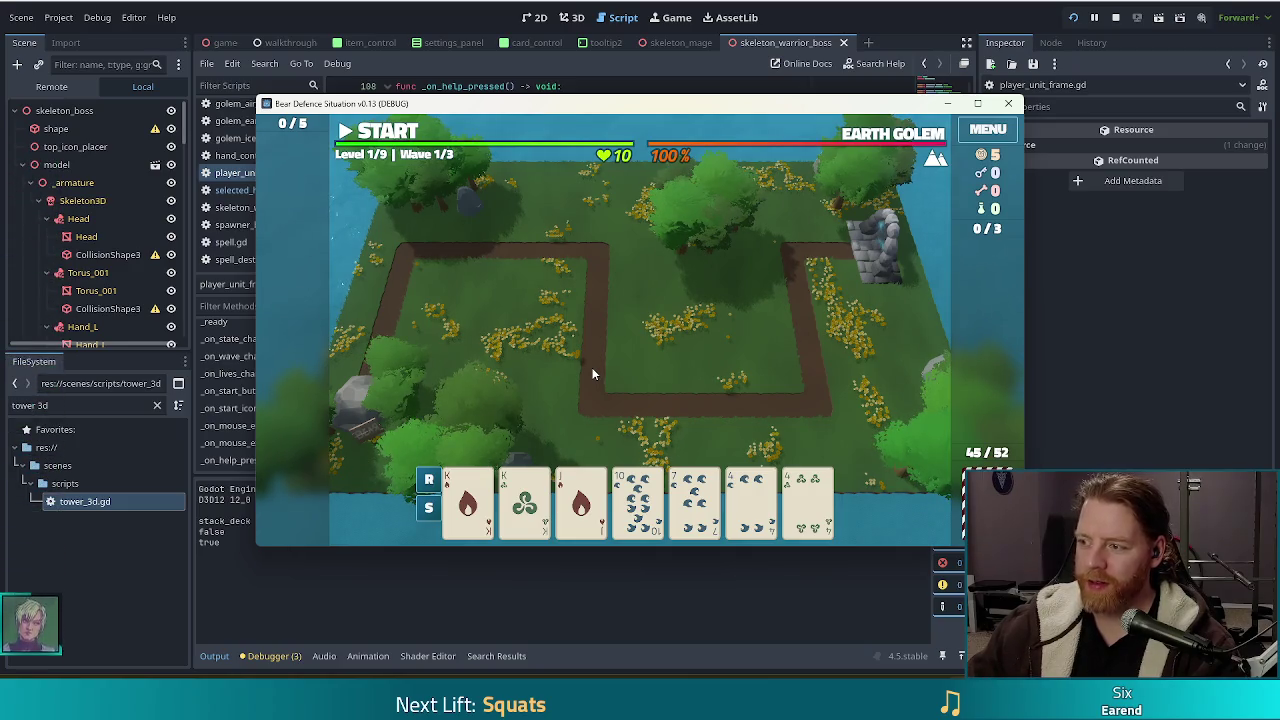
mouse_move(655, 508)
key("alt+Tab")
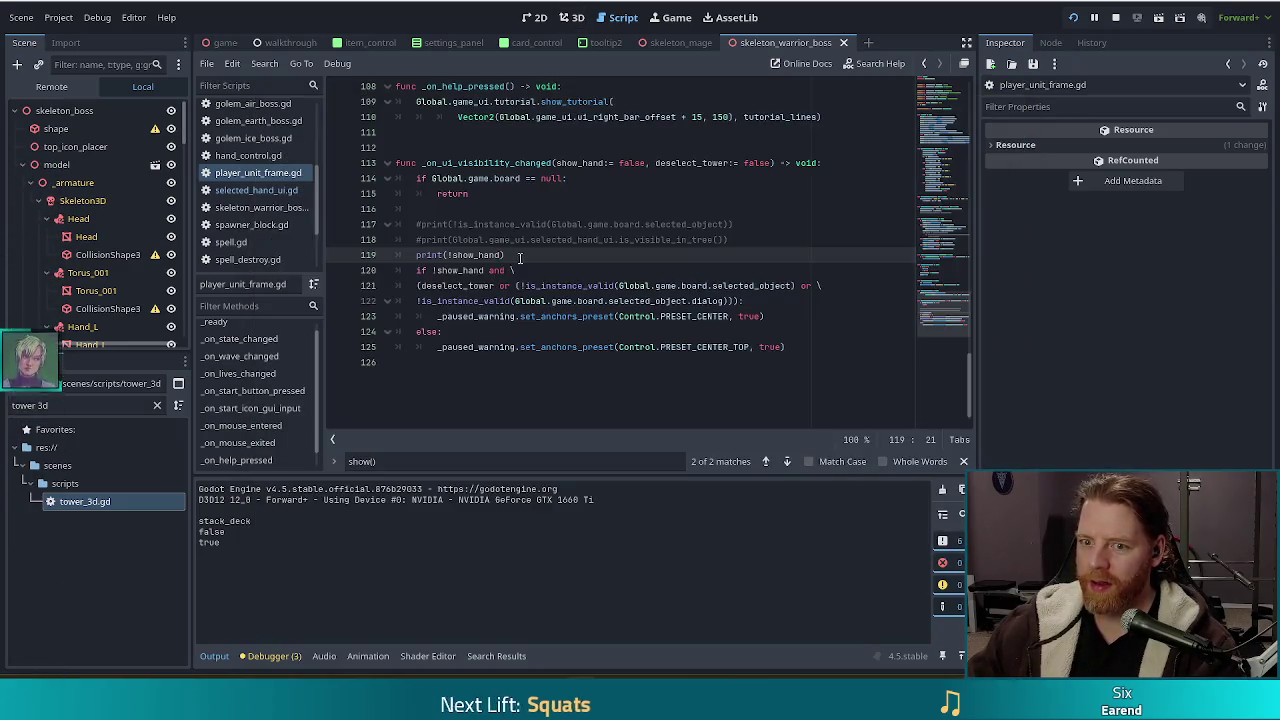
Switch from player_unit_frame.gd to selected_hand_ui.gd and scroll down to show_dialog() near line 91
left_click(538, 240)
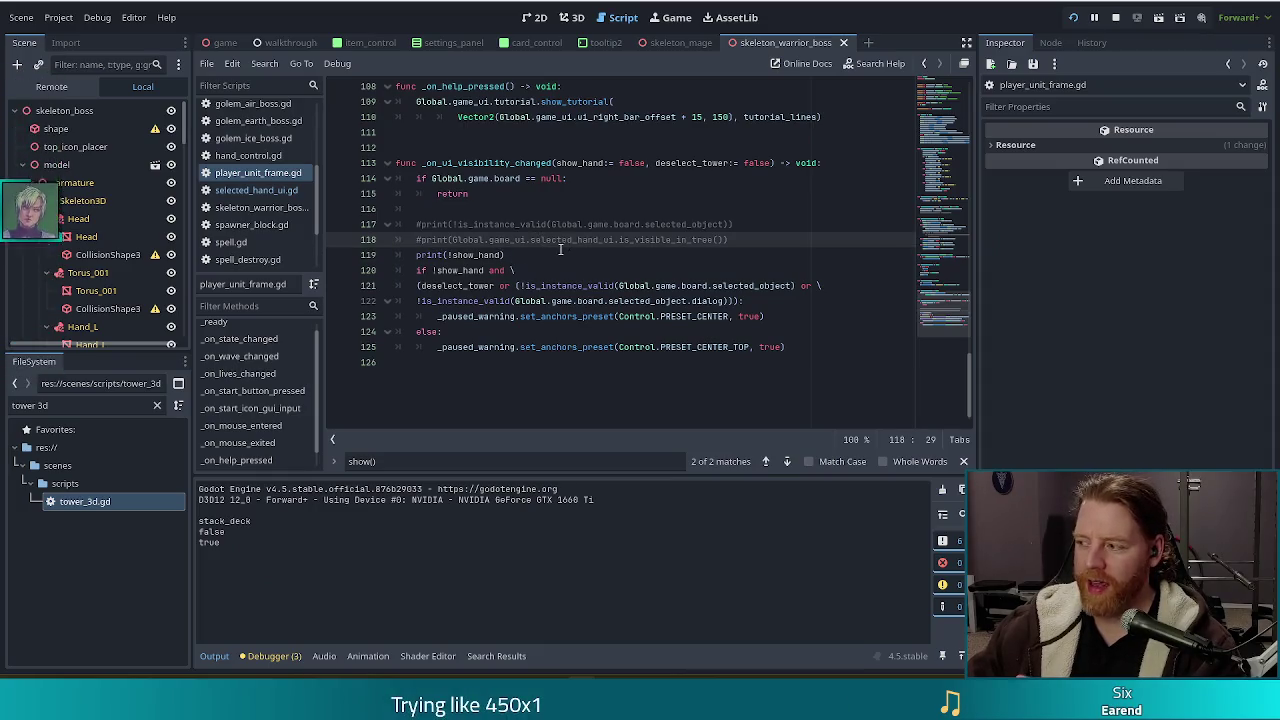
scroll(554, 256, "up", 3)
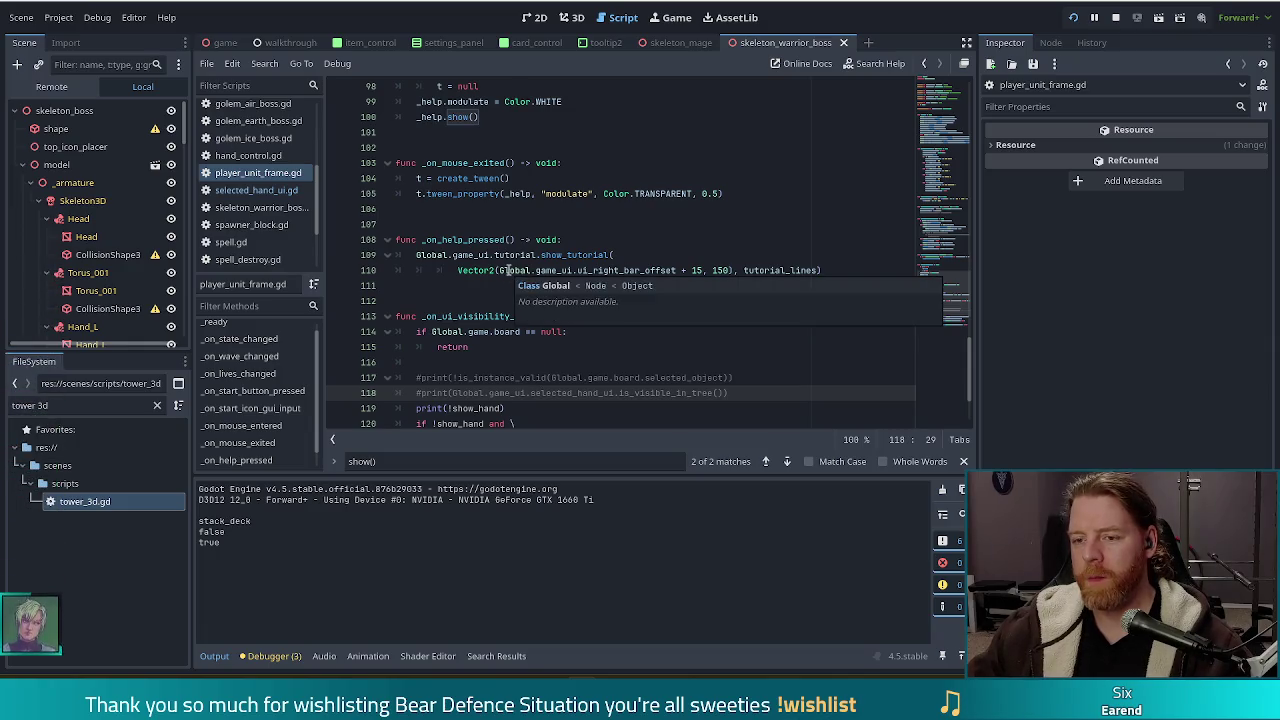
scroll(568, 270, "up", 8)
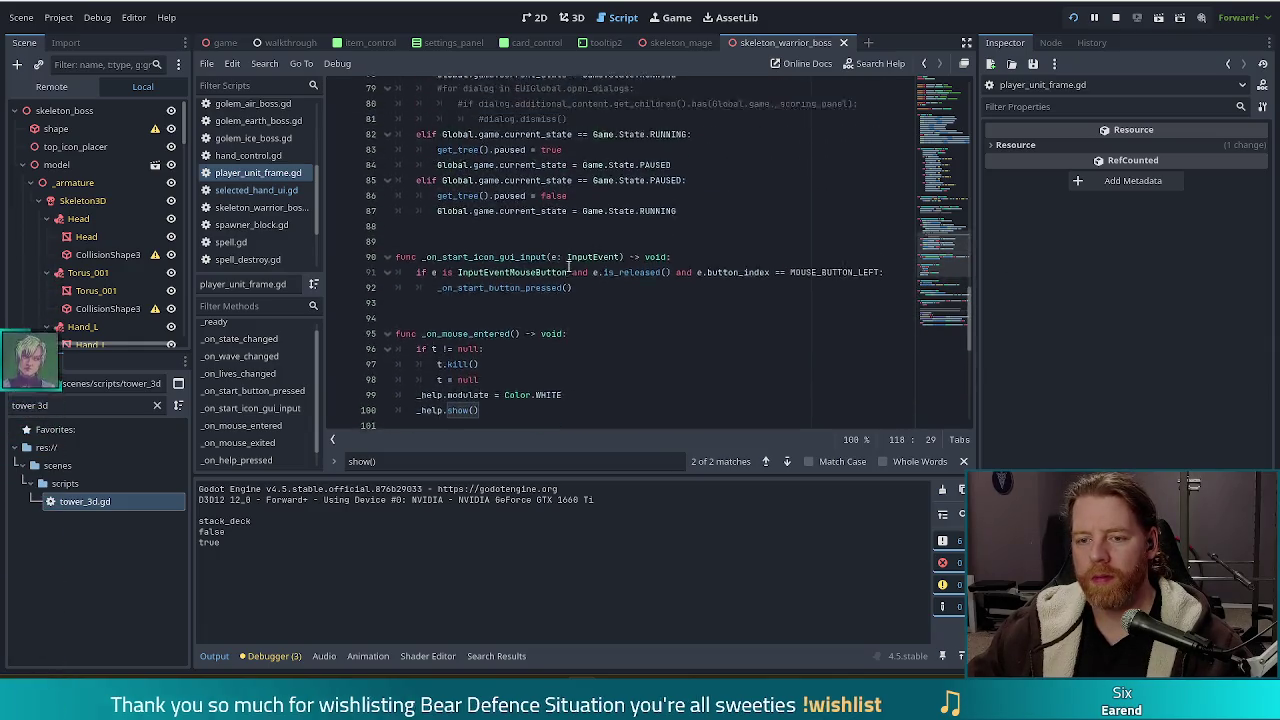
left_click(250, 190)
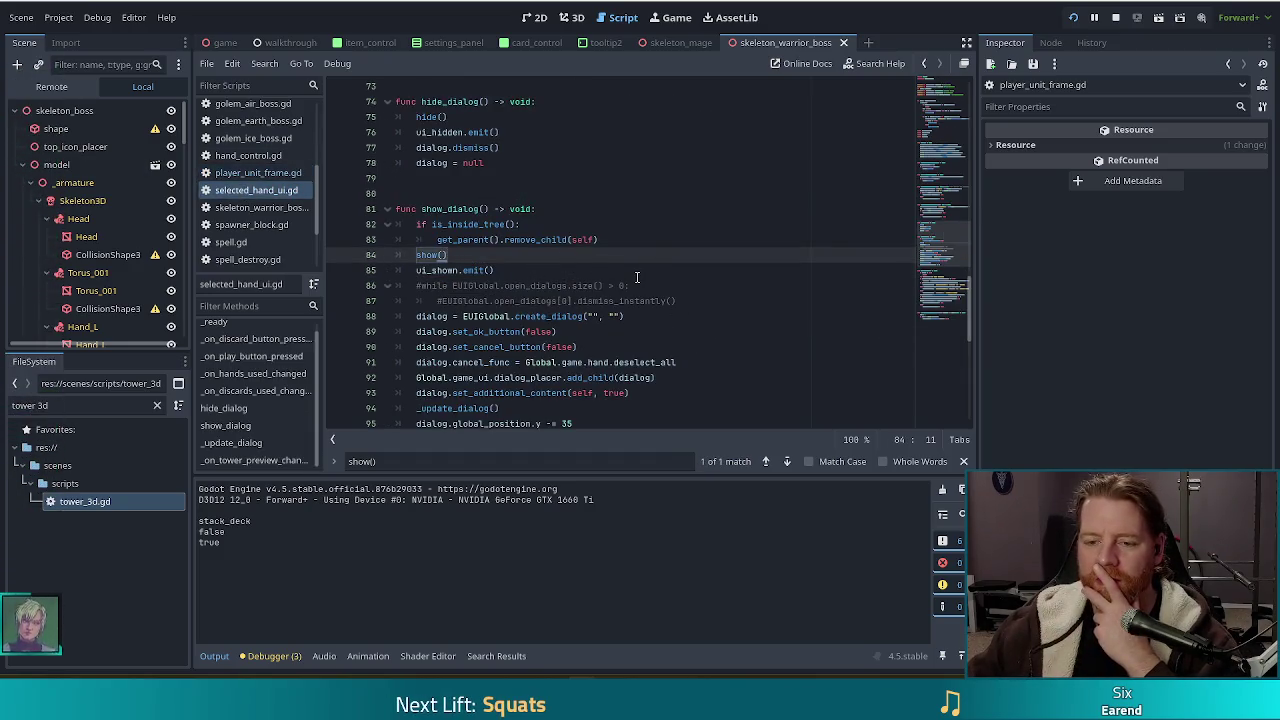
scroll(522, 254, "down", 2)
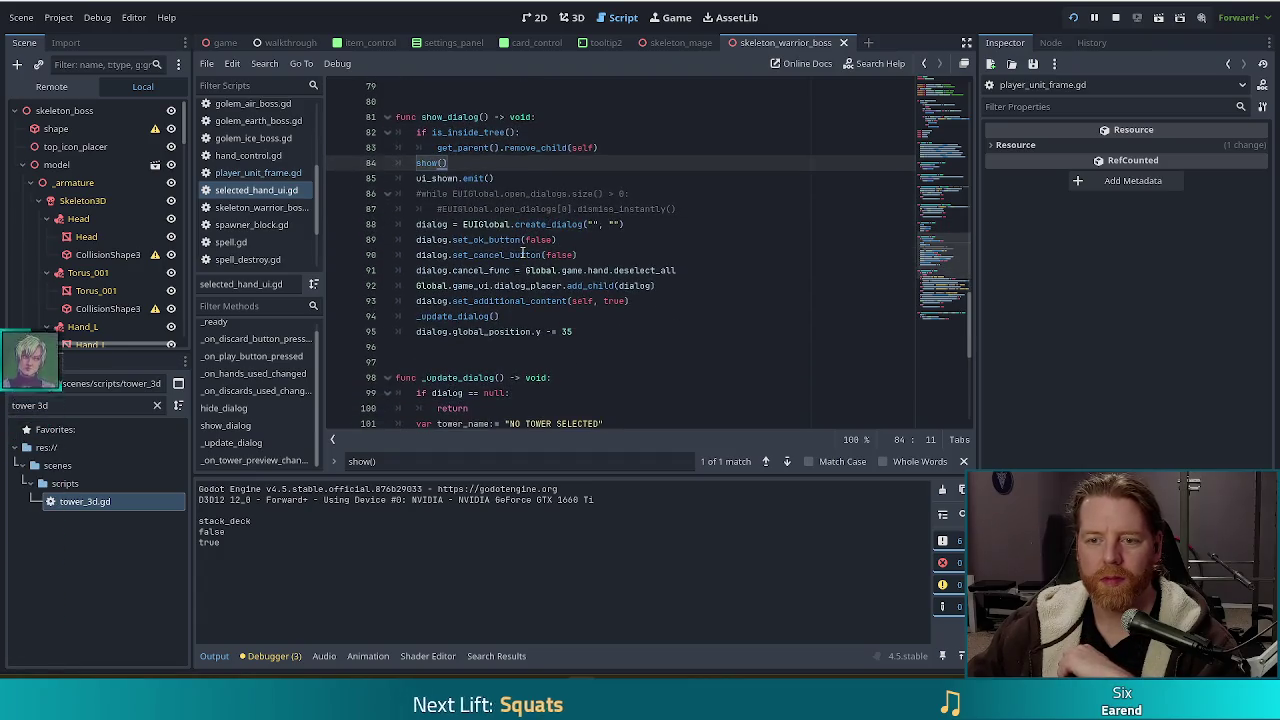
left_click(695, 272)
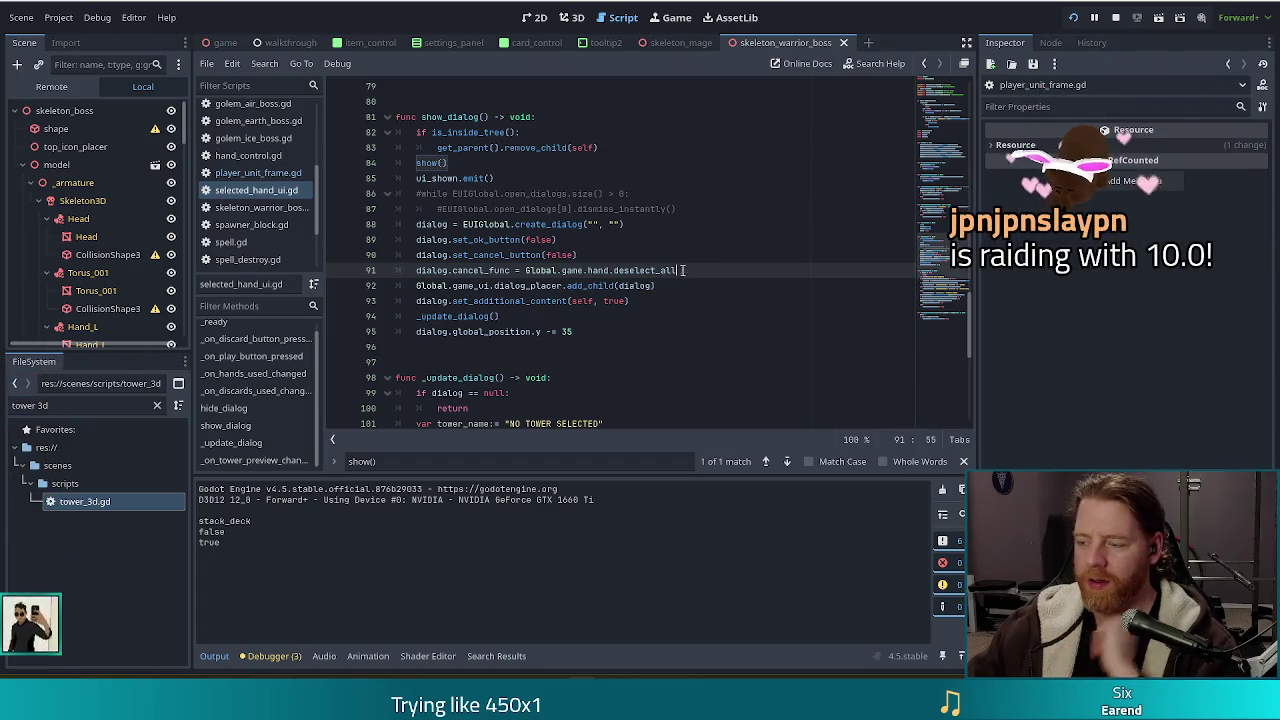
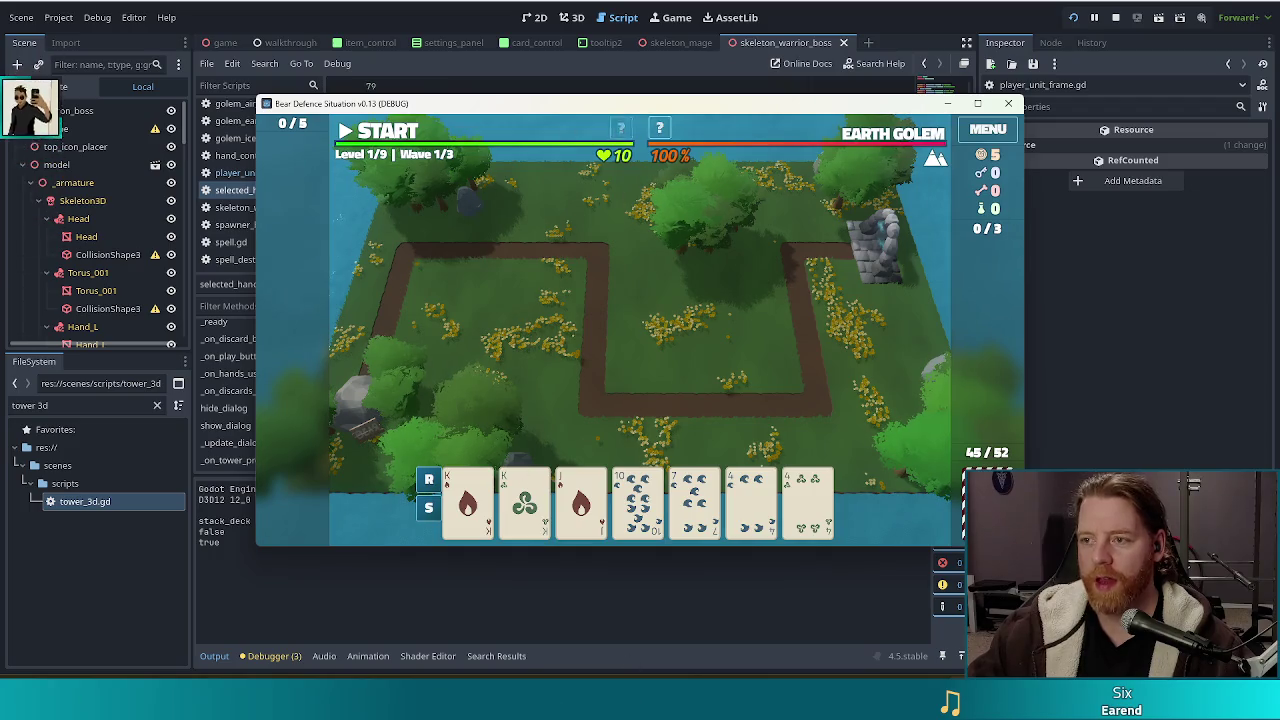
Stop the running Bear Defence Situation game and relaunch it with F5 for a fresh debug session
left_click(1115, 19)
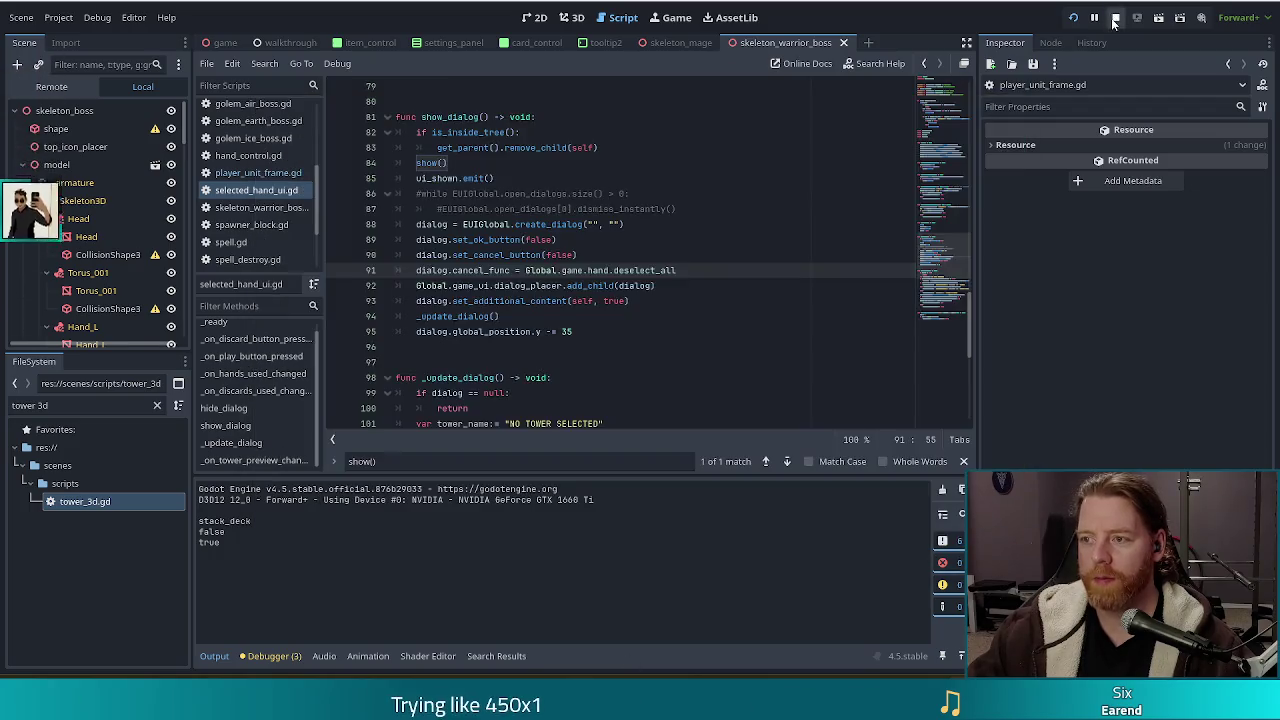
key("F5")
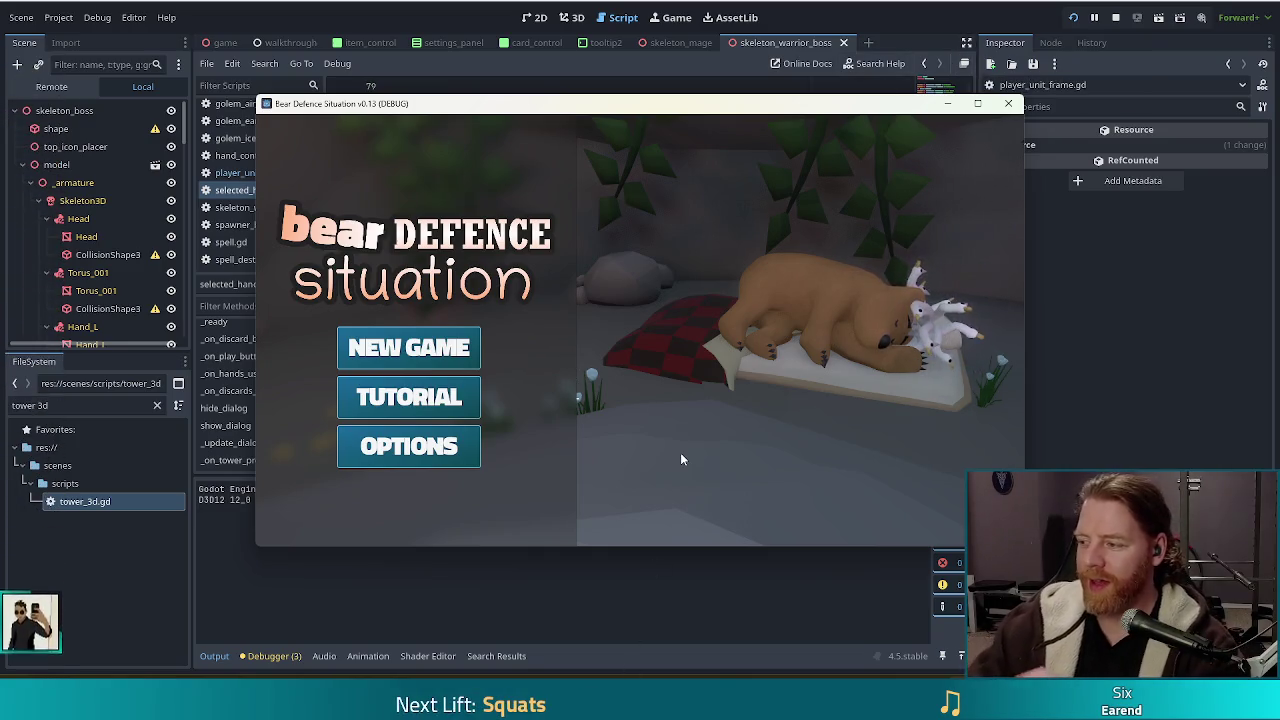
Start a new game and buy the Key for 5 gold at the shop stall
left_click(410, 347)
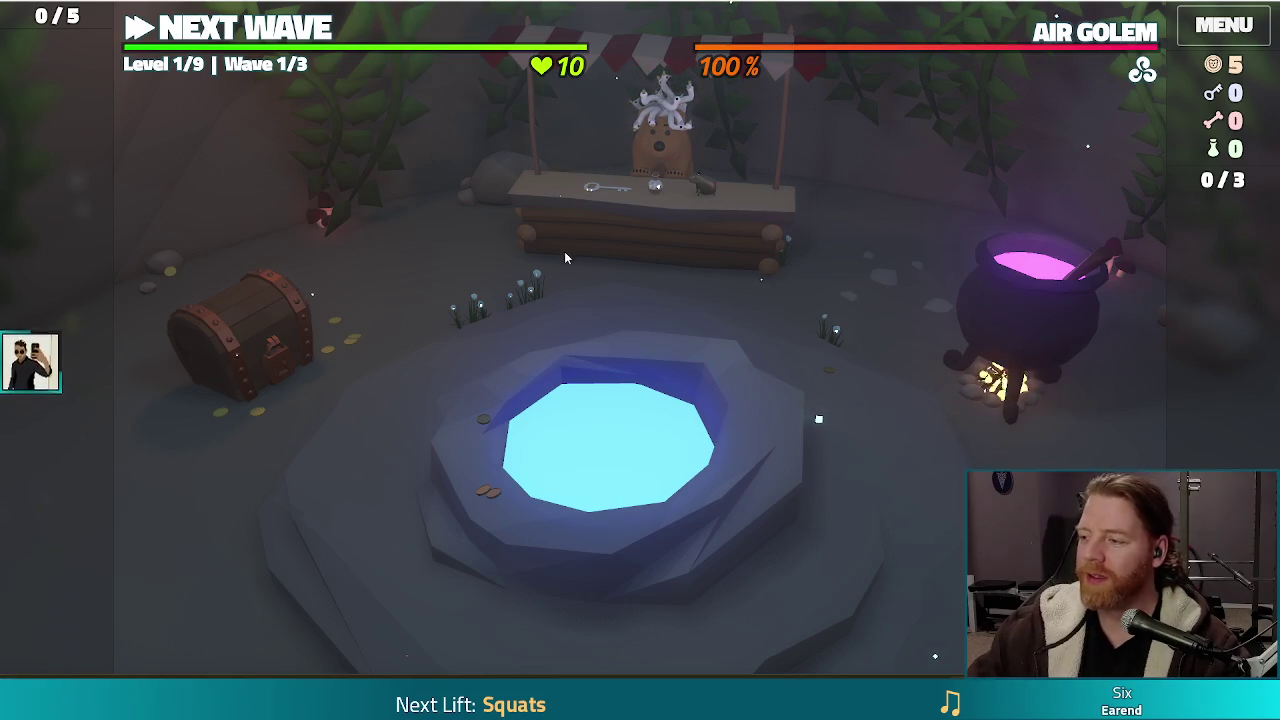
left_click(684, 238)
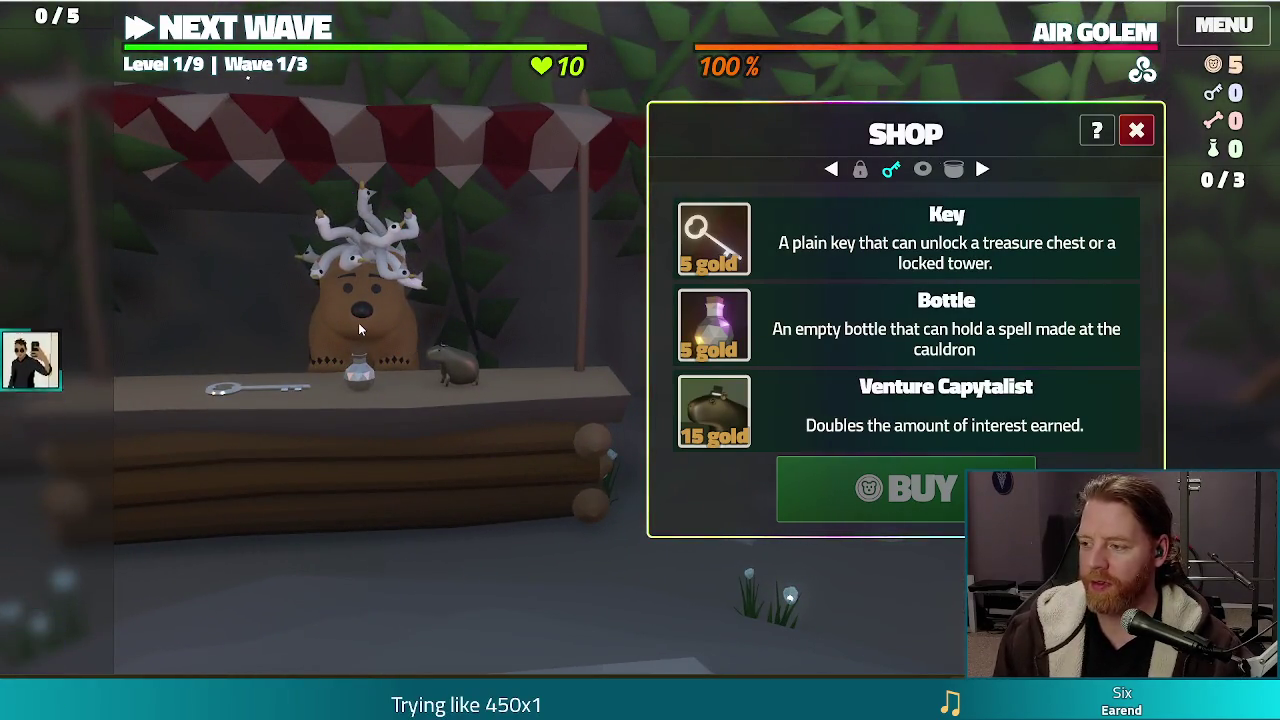
left_click(391, 307)
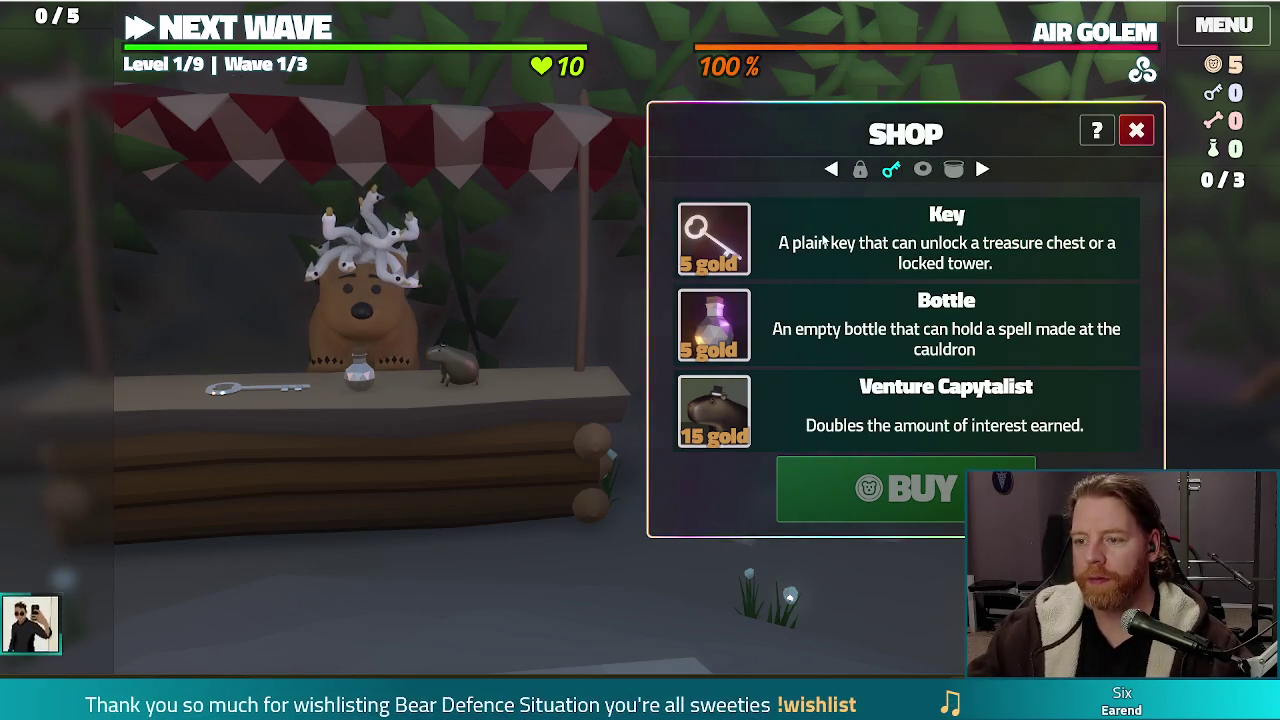
left_click(757, 242)
left_click(884, 505)
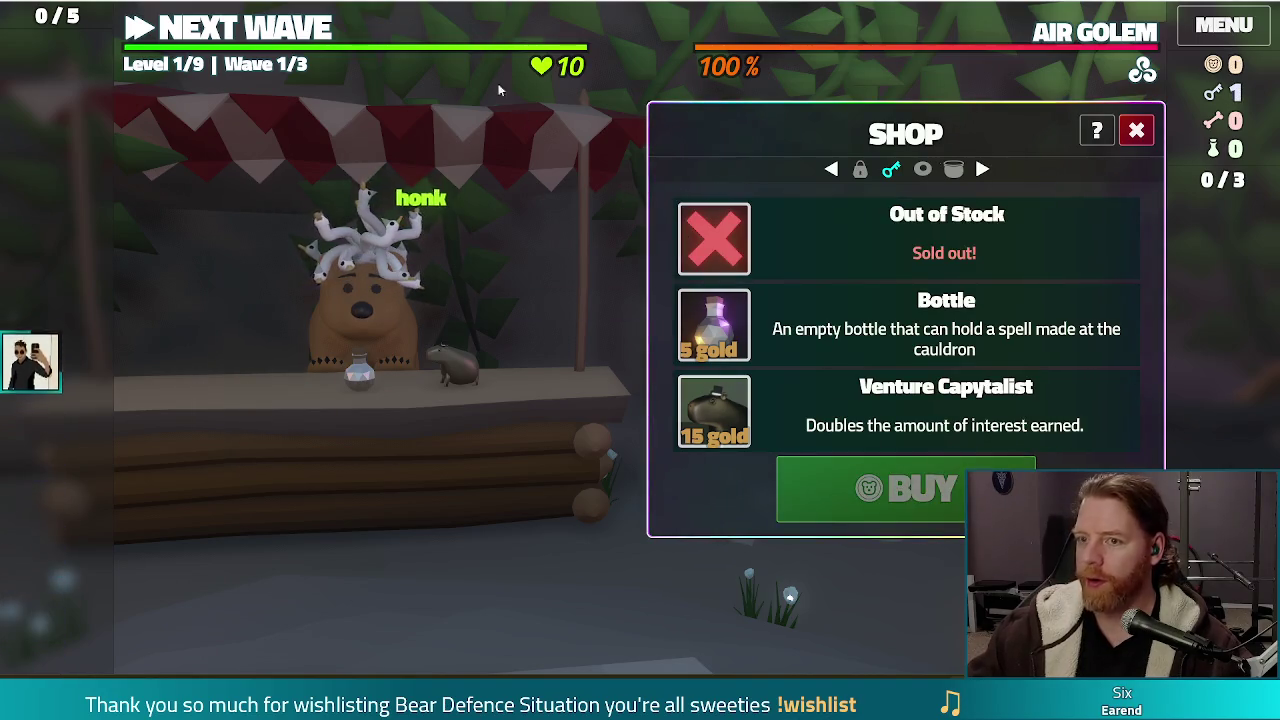
left_click(252, 12)
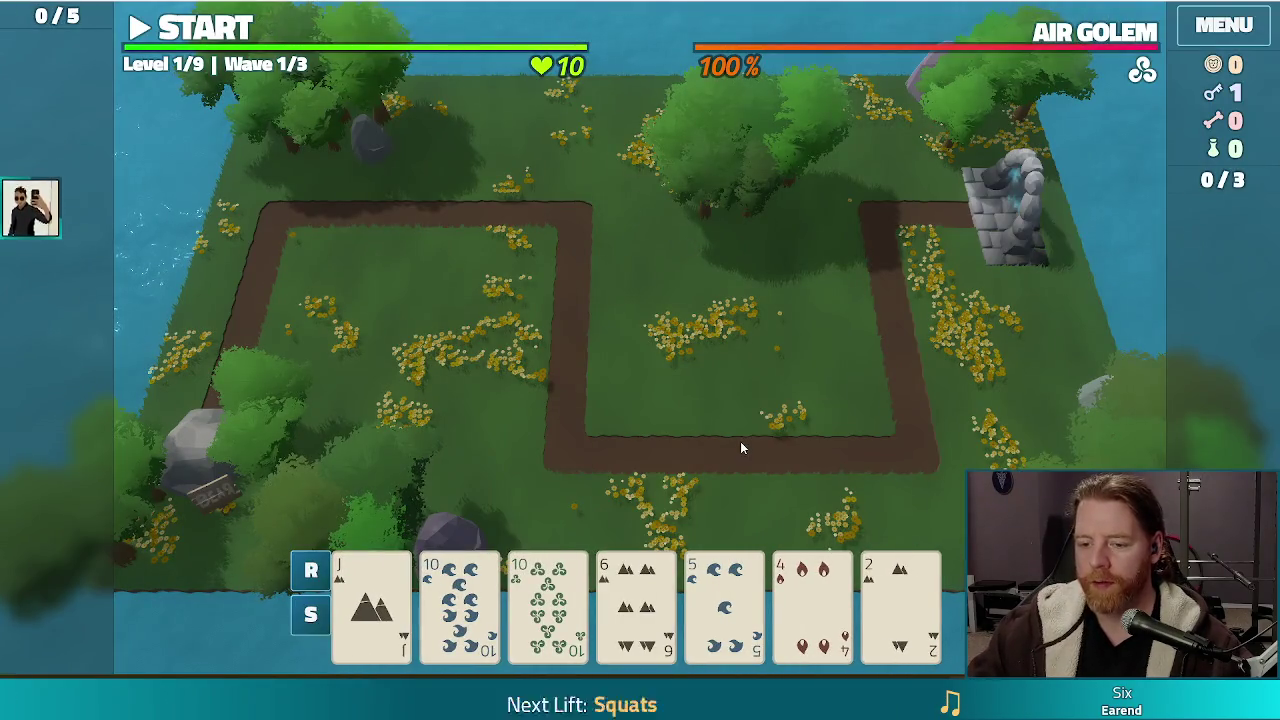
Discard two cards, unlock the Lightning Tower with the key, and build it from Two Pair in the right field
left_click(636, 600)
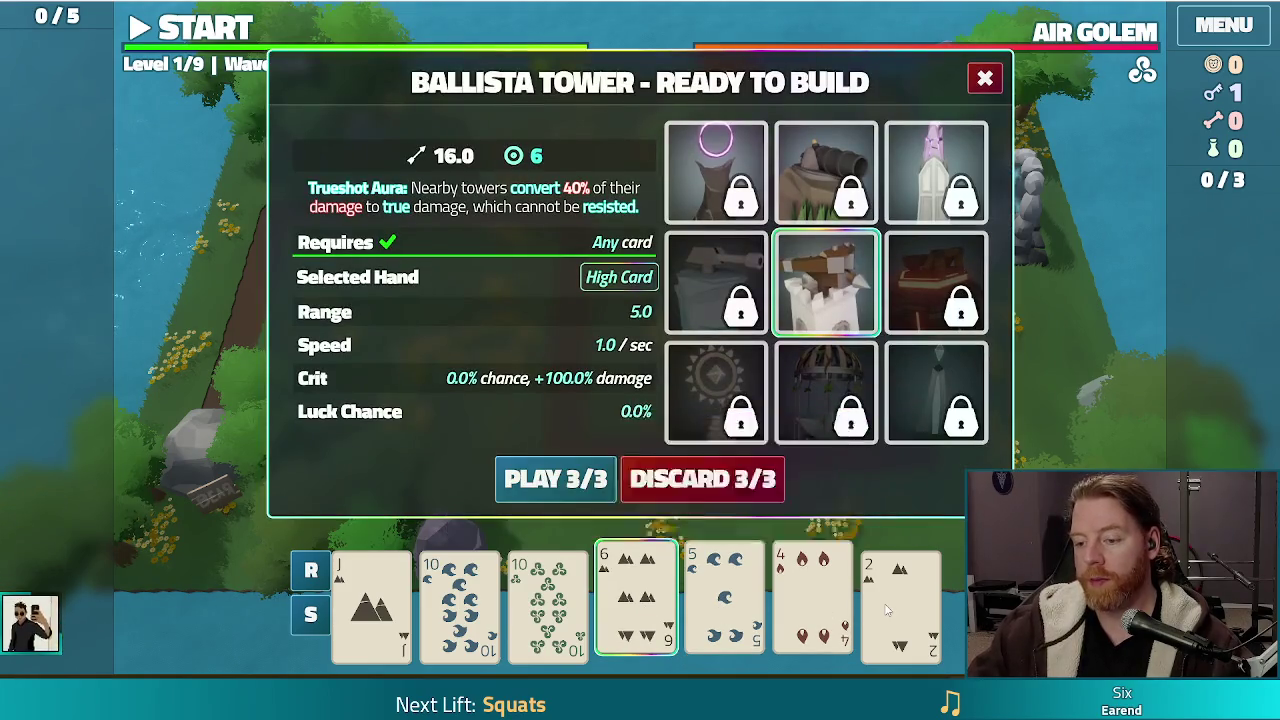
left_click(741, 487)
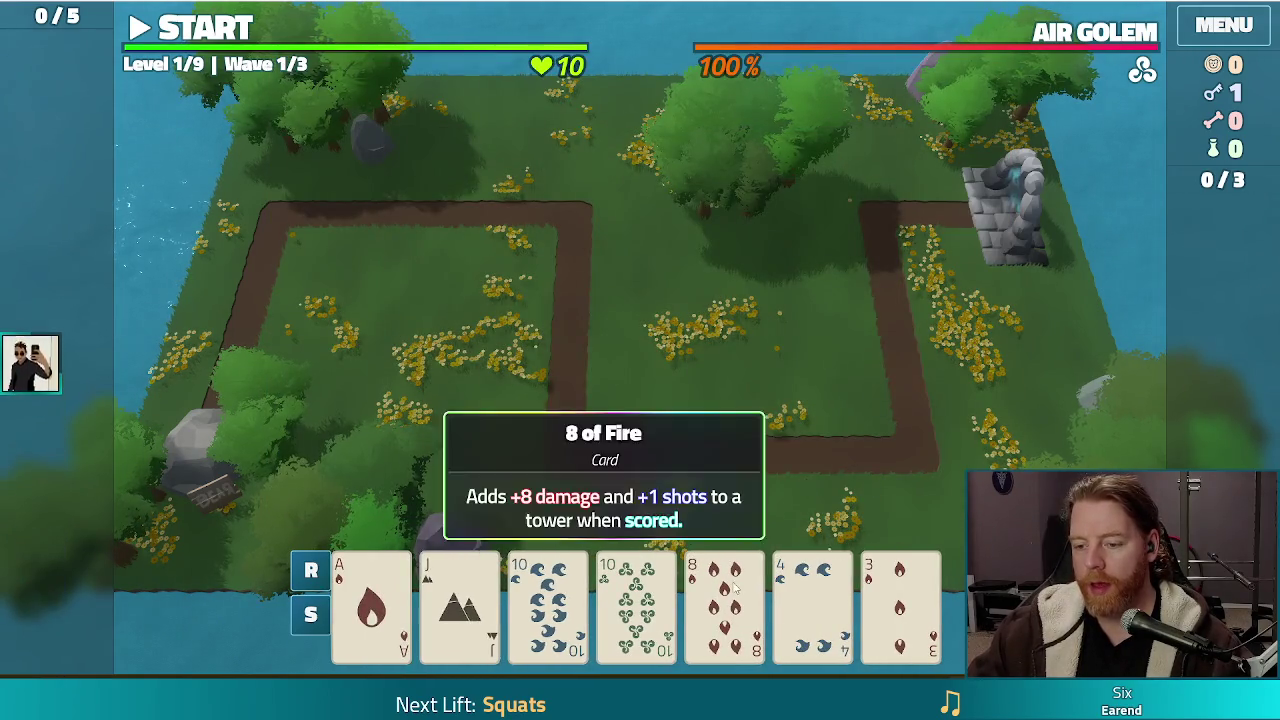
left_click(724, 600)
left_click(720, 489)
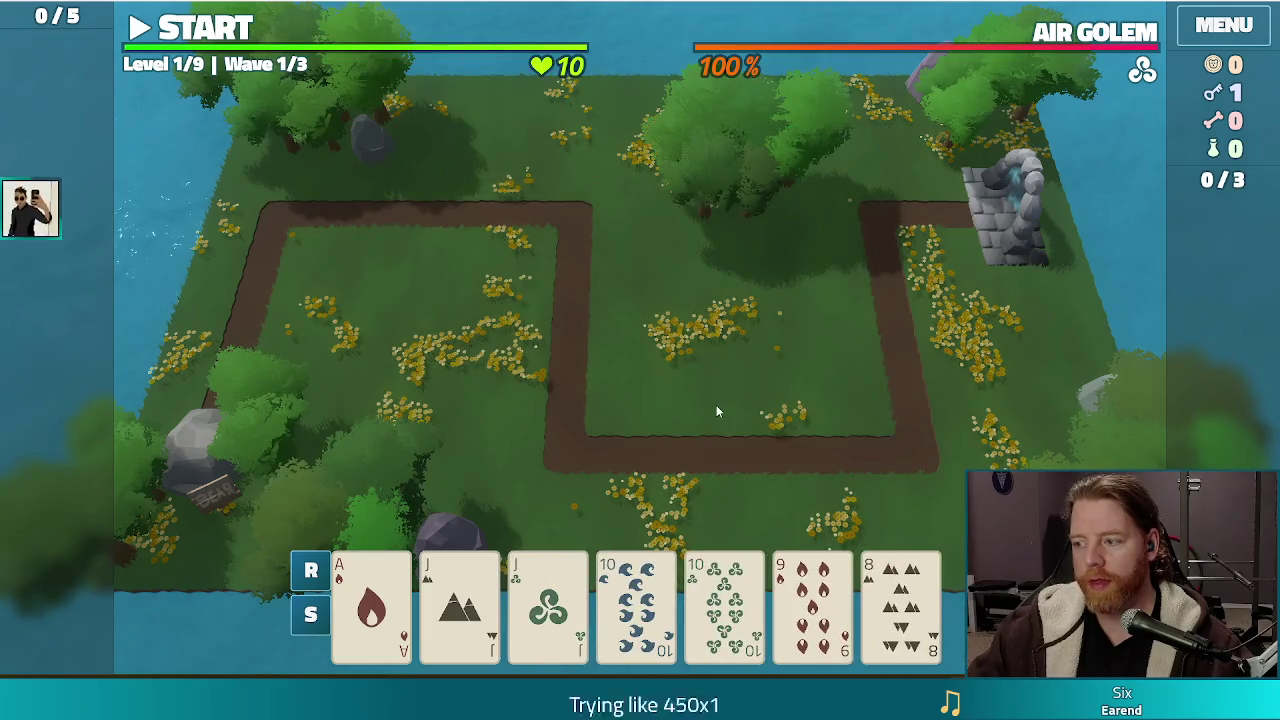
left_click(460, 600)
left_click(548, 600)
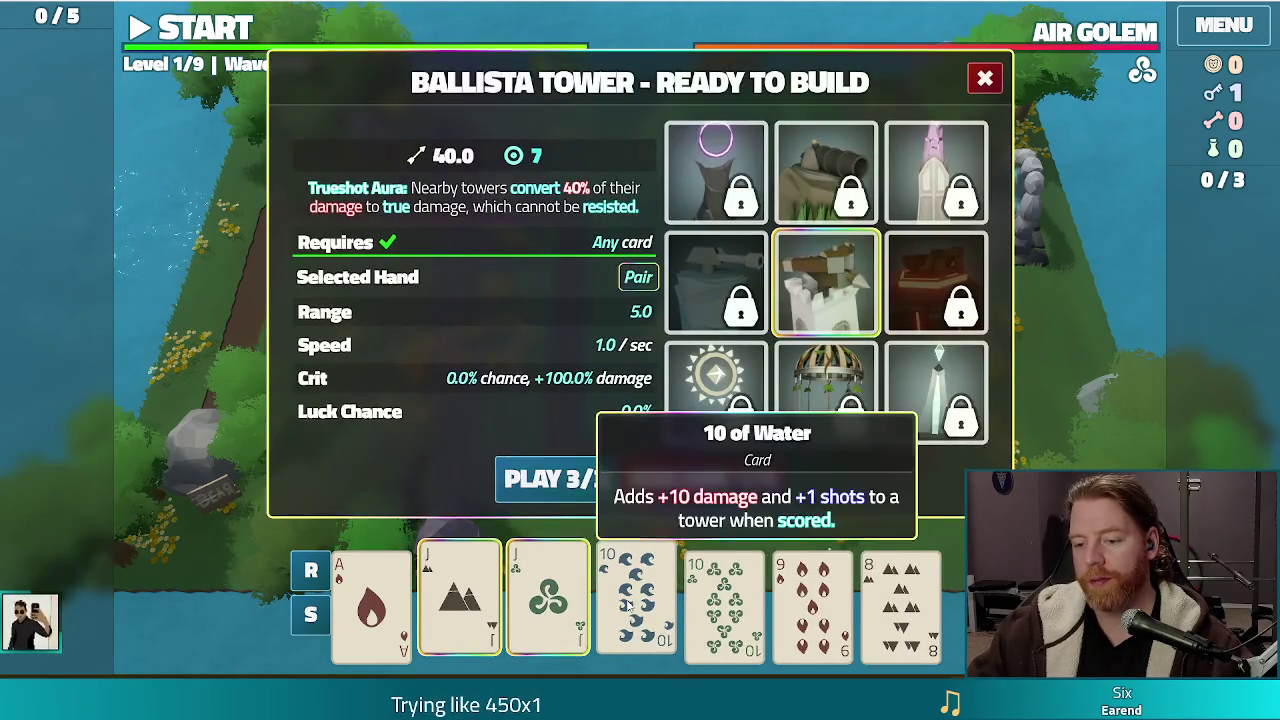
left_click(636, 600)
left_click(724, 600)
left_click(936, 392)
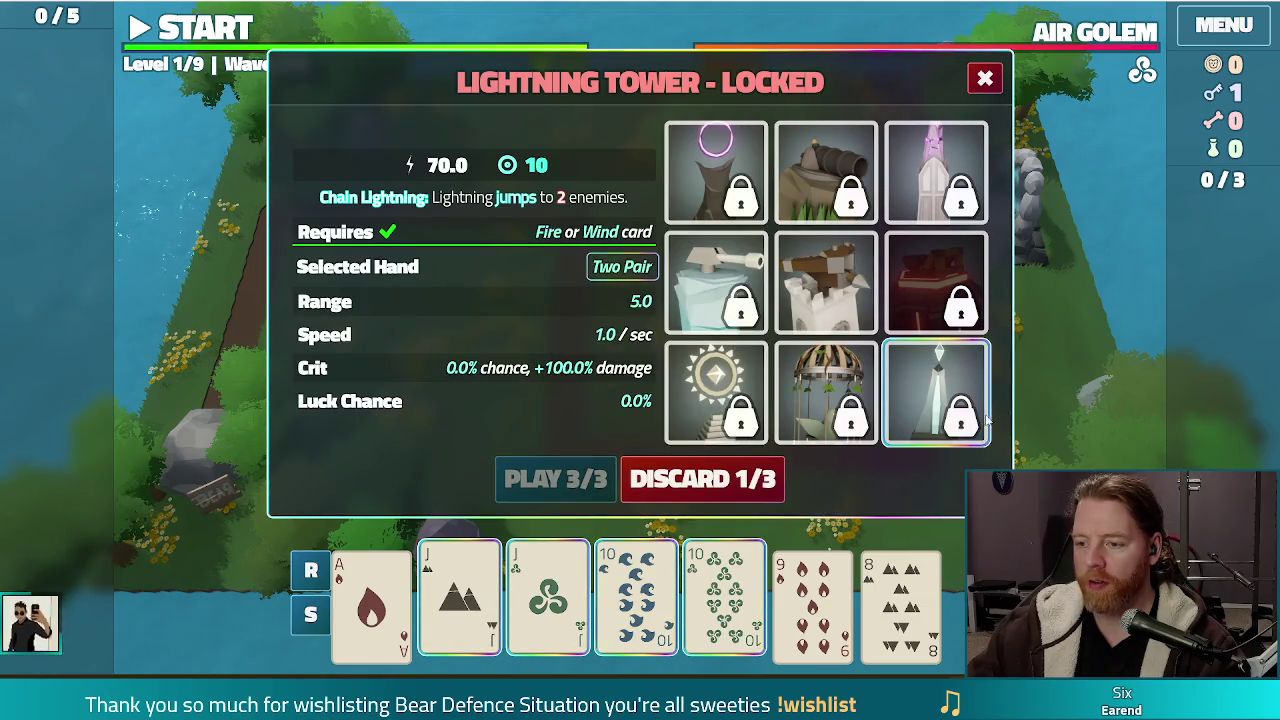
left_click(950, 405)
left_click(555, 479)
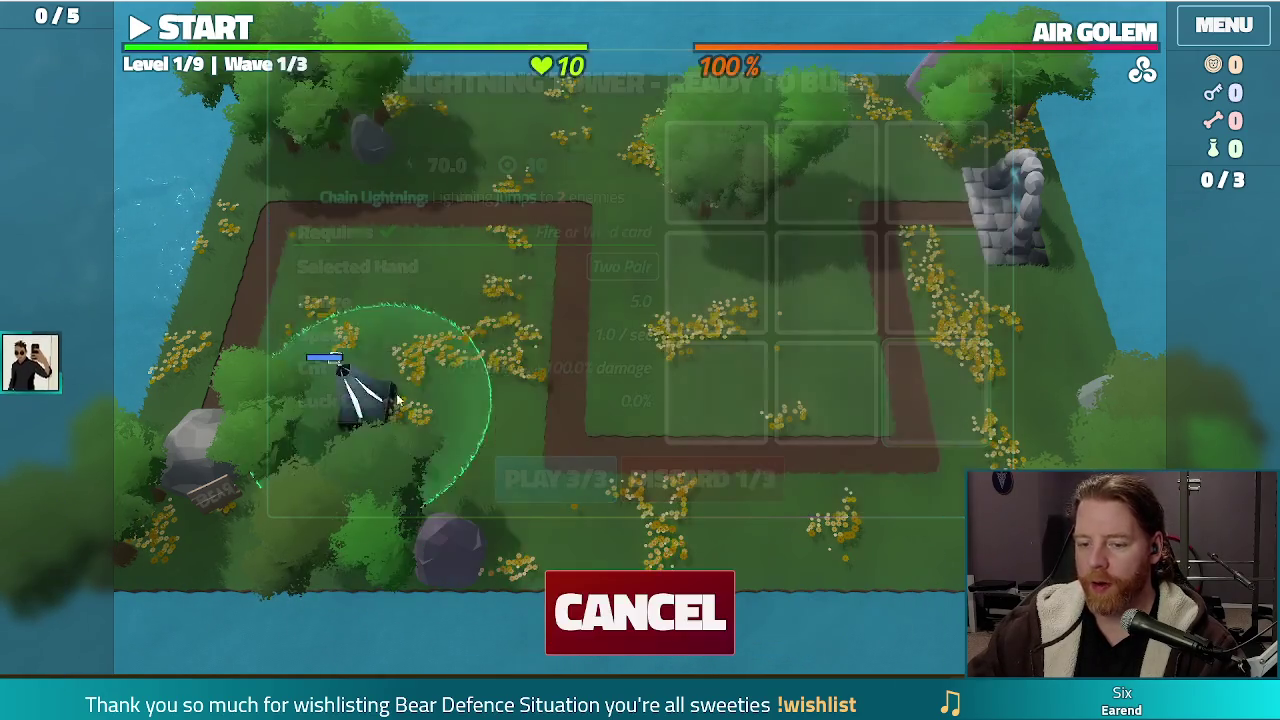
left_click(835, 362)
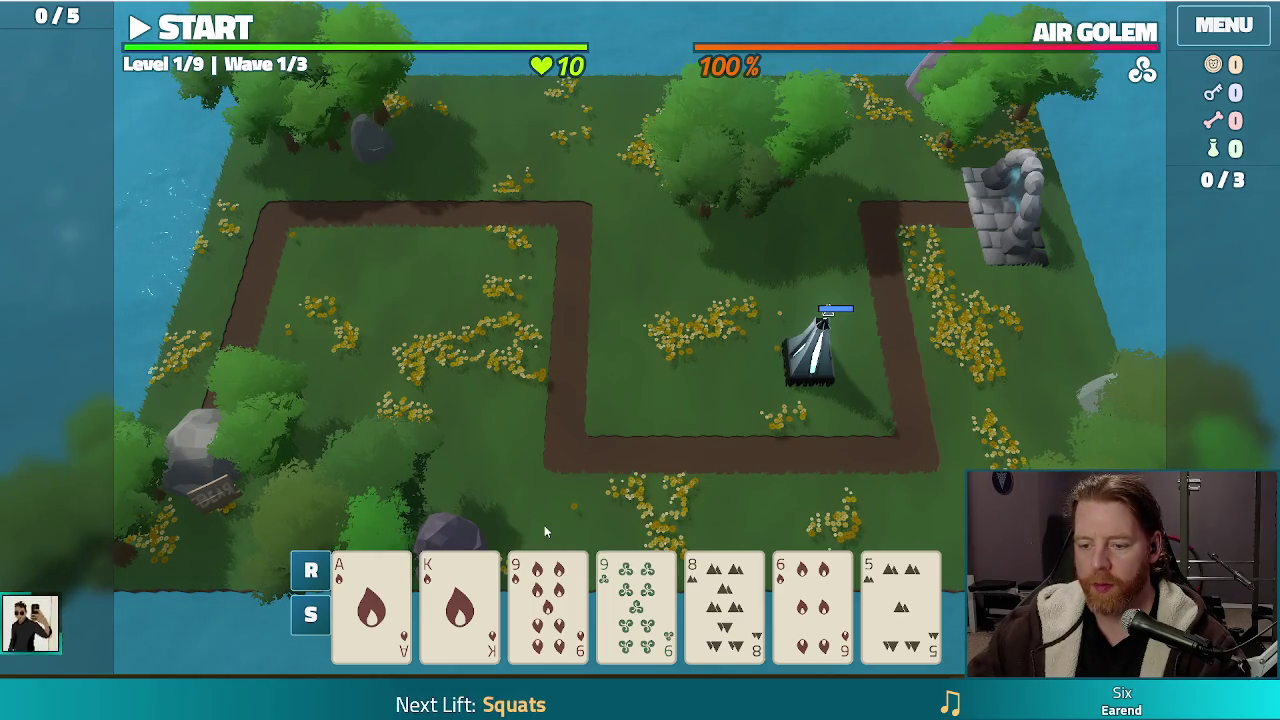
Play a Fire Flush as a Ballista Tower in the middle field and start the first wave
left_click(636, 600)
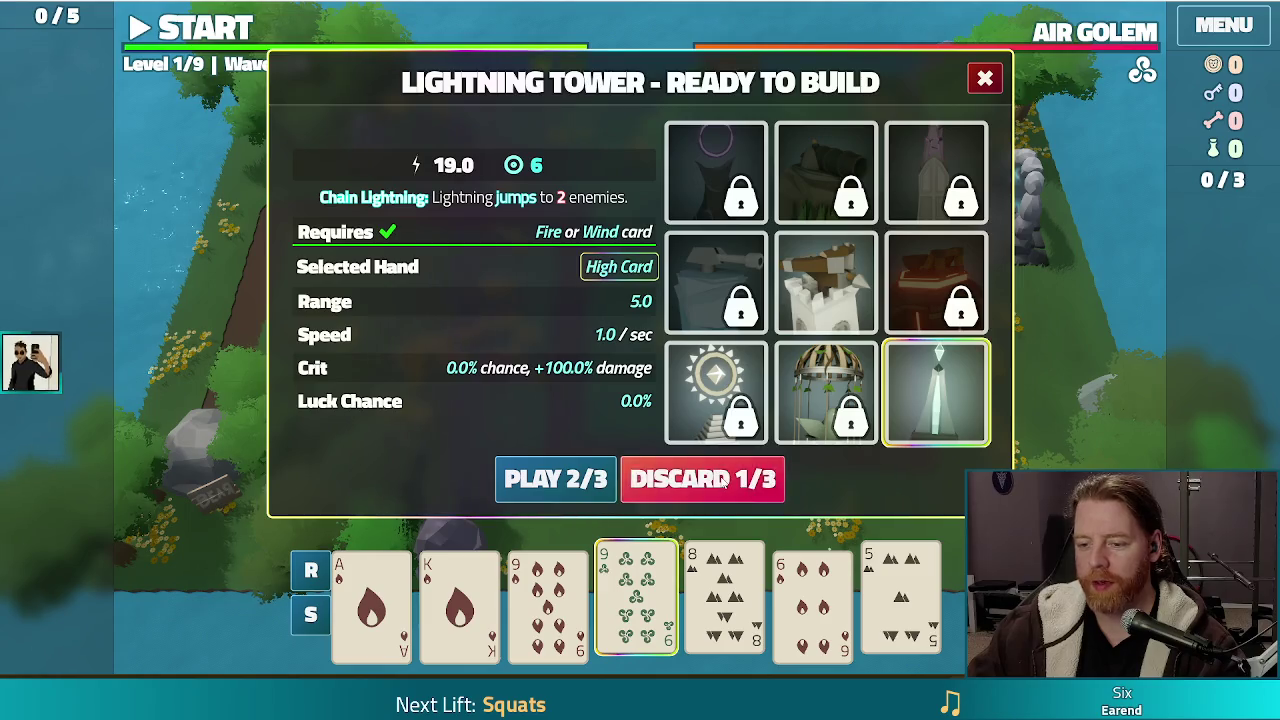
left_click(724, 480)
left_click(371, 600)
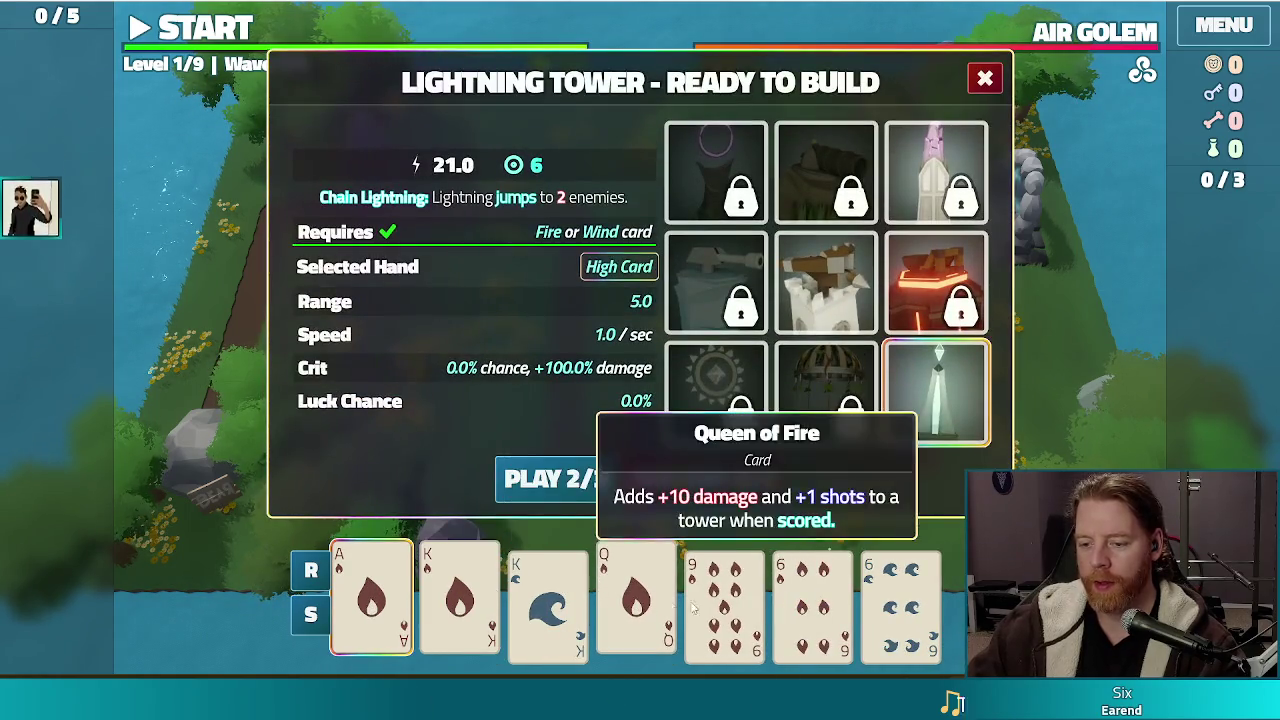
left_click(724, 600)
left_click(812, 600)
left_click(826, 282)
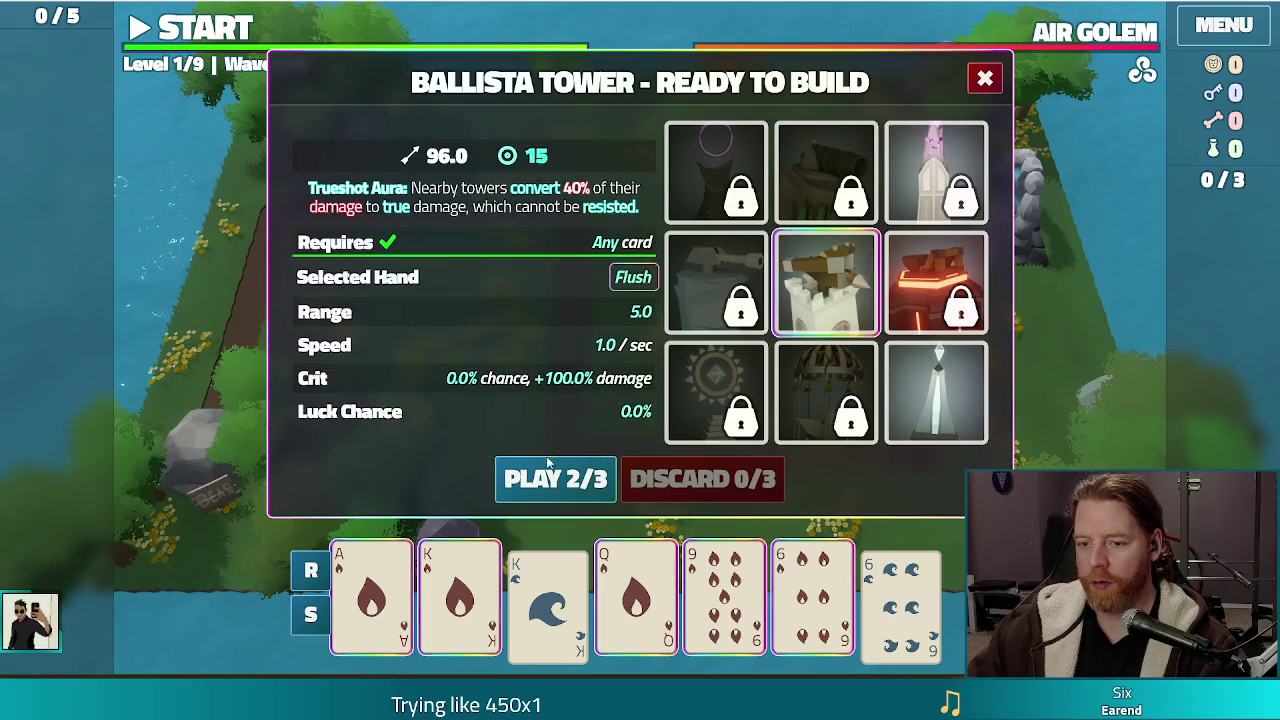
left_click(550, 470)
left_click(640, 357)
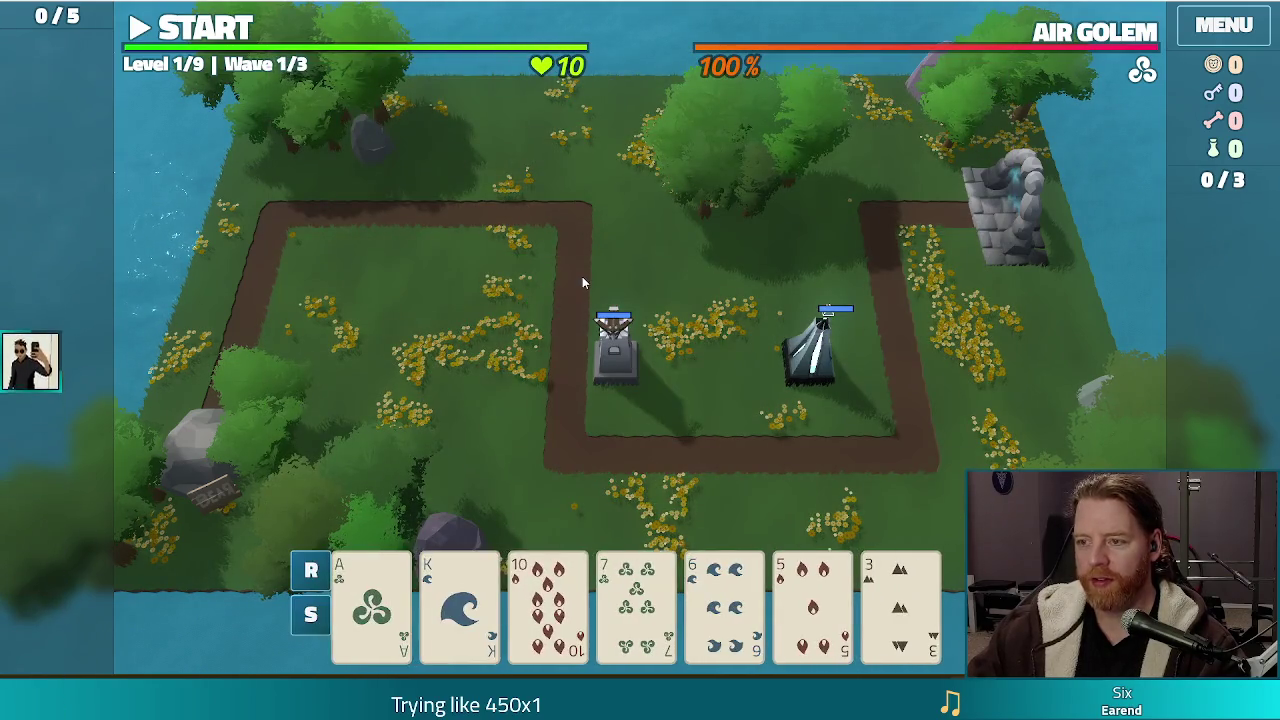
left_click(245, 40)
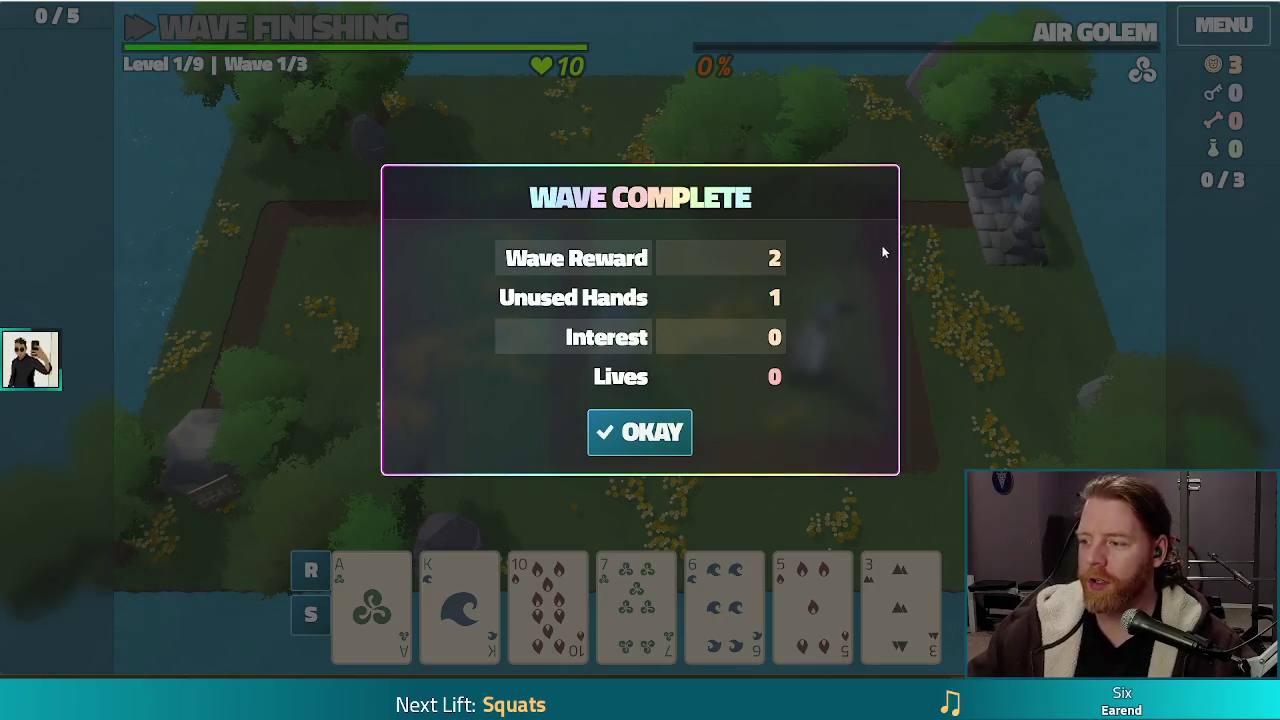
Accept the Wave Complete results and select the 3 of Earth card
left_click(630, 432)
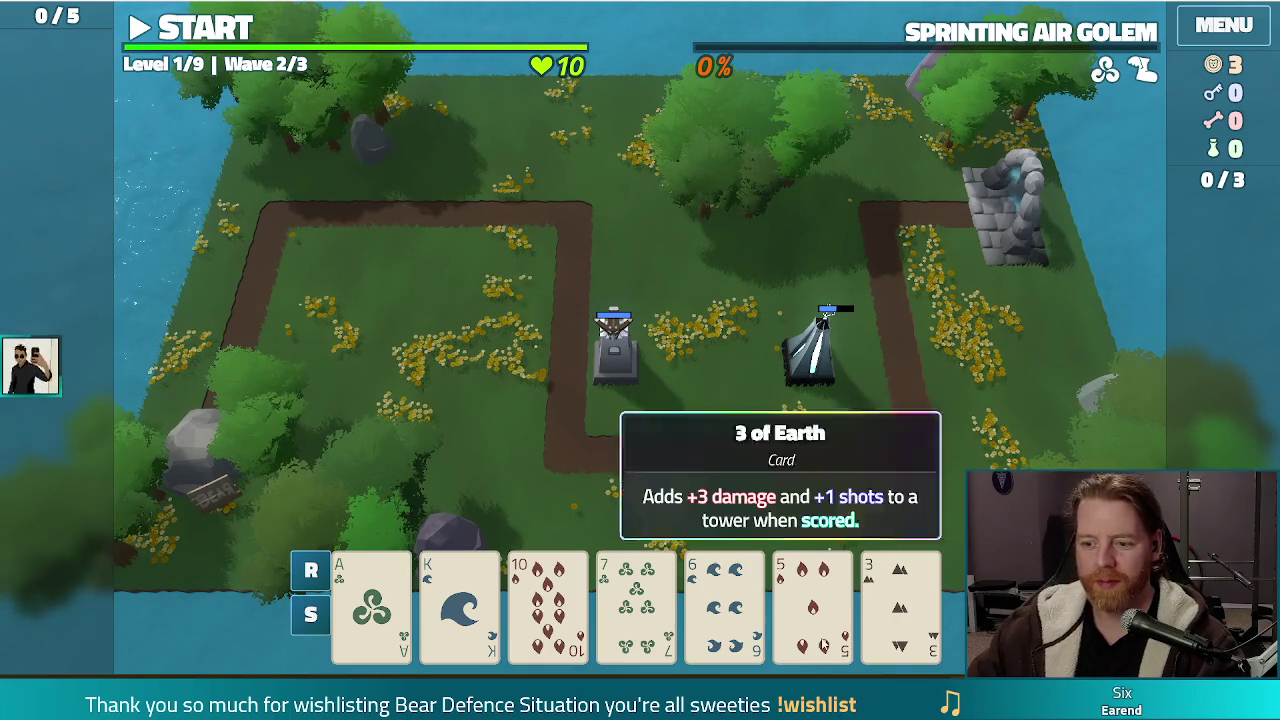
left_click(899, 630)
Discard three cards, then play a Straight as a Ballista Tower in the upper-left field
left_click(725, 610)
left_click(812, 610)
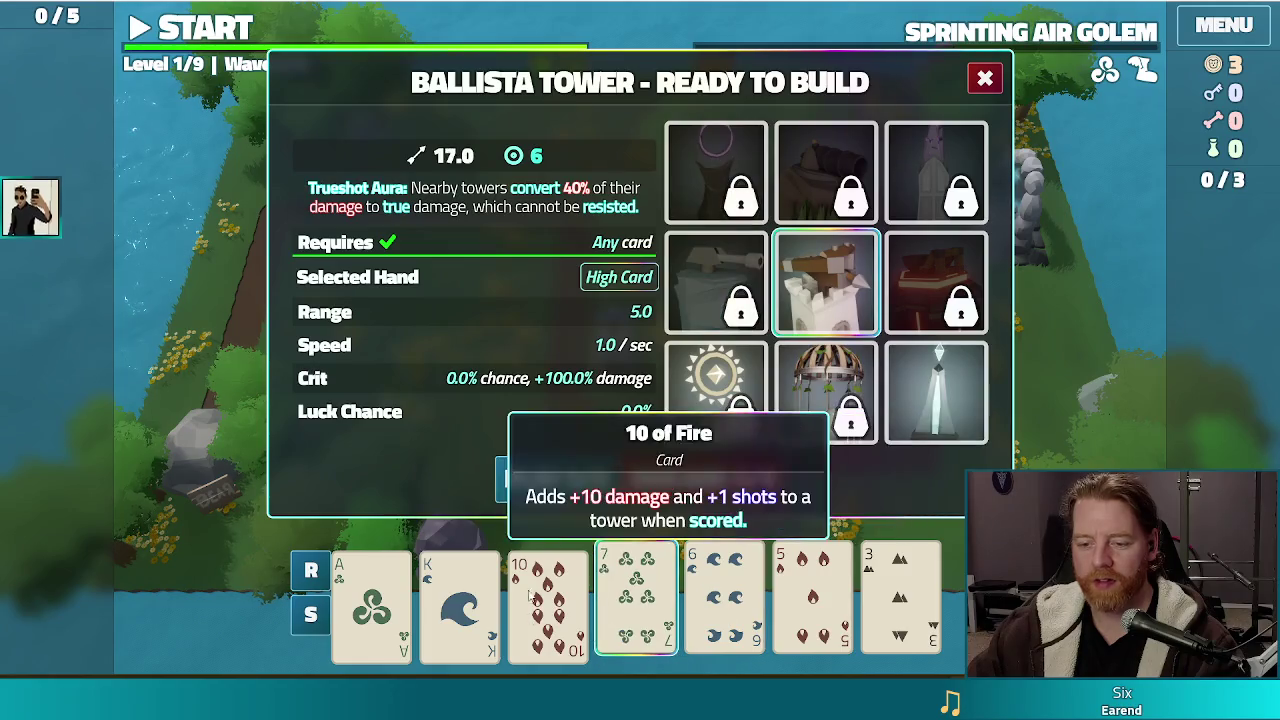
left_click(555, 475)
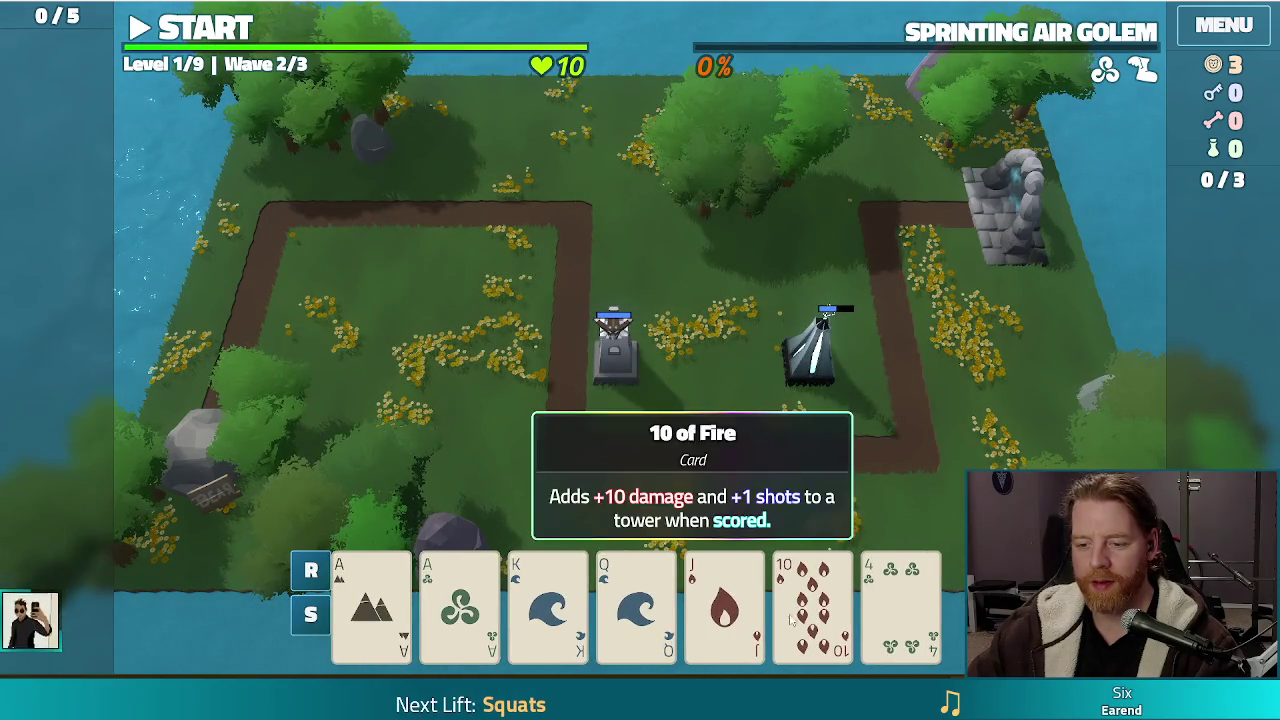
left_click(812, 600)
left_click(724, 600)
left_click(636, 600)
left_click(548, 600)
left_click(470, 600)
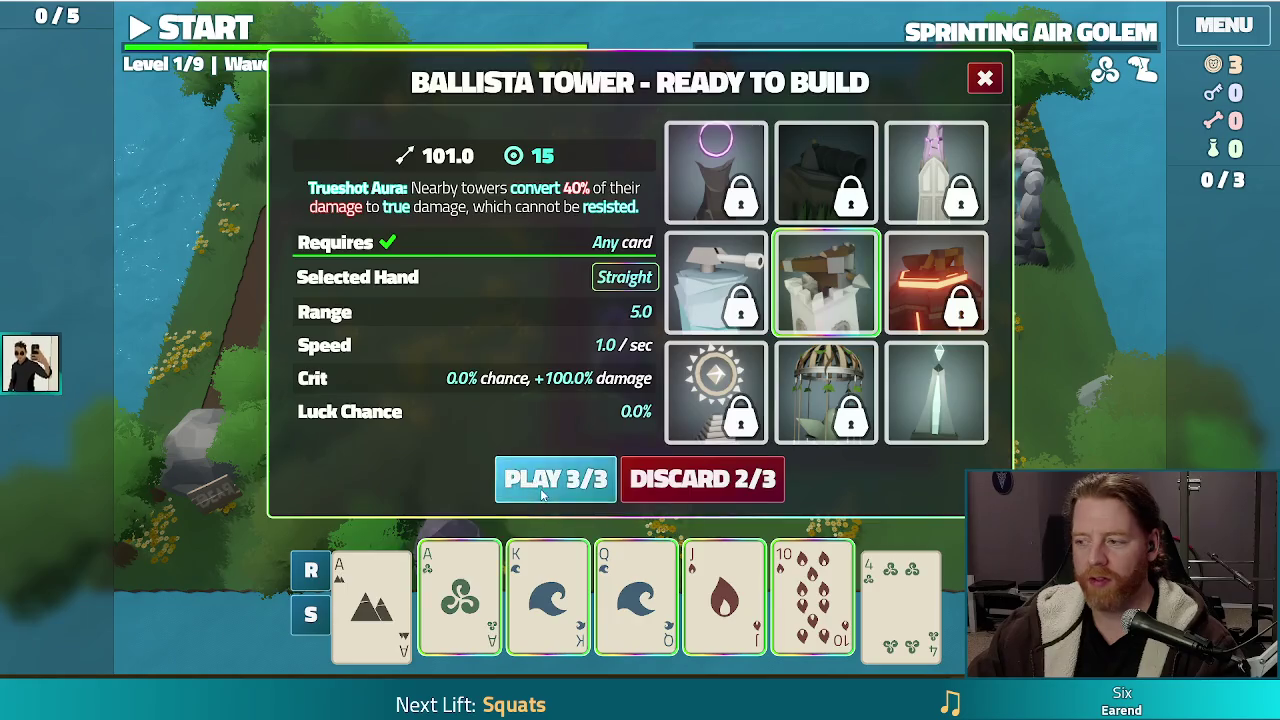
left_click(557, 477)
left_click(478, 262)
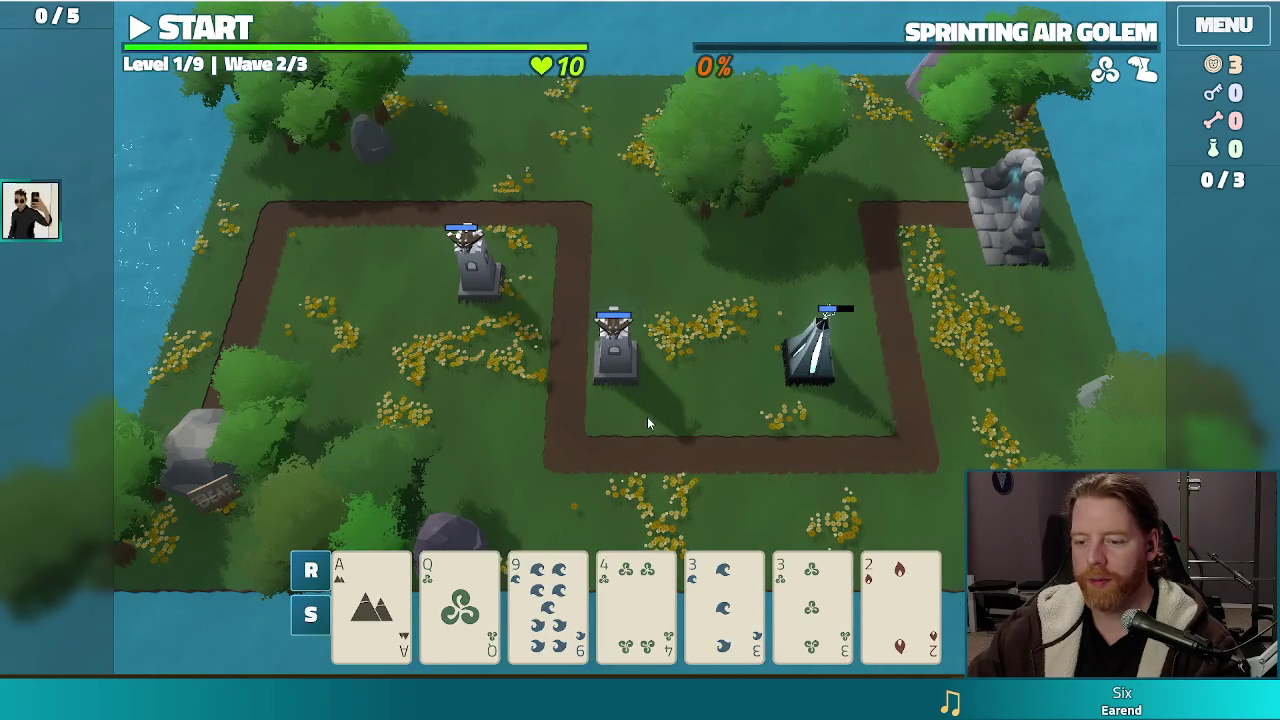
Play the 4 of Wind as a High Card Ballista Tower on the map
left_click(636, 600)
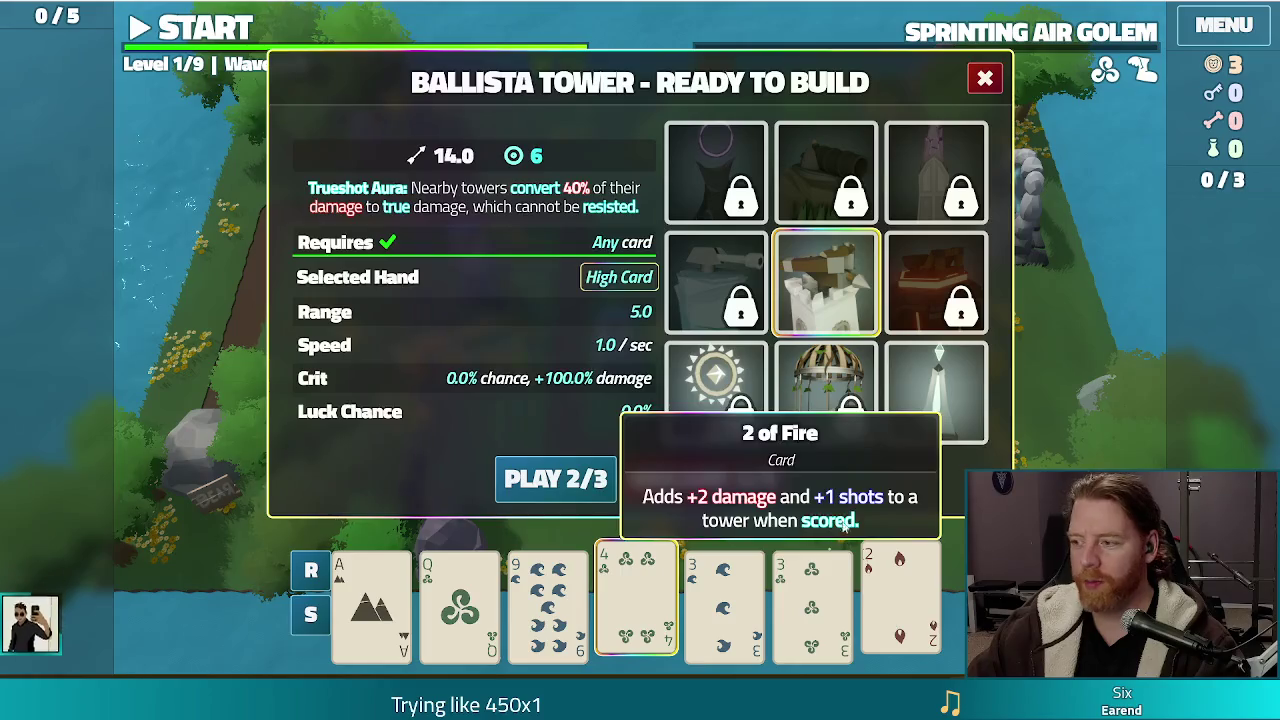
left_click(555, 478)
left_click(815, 360)
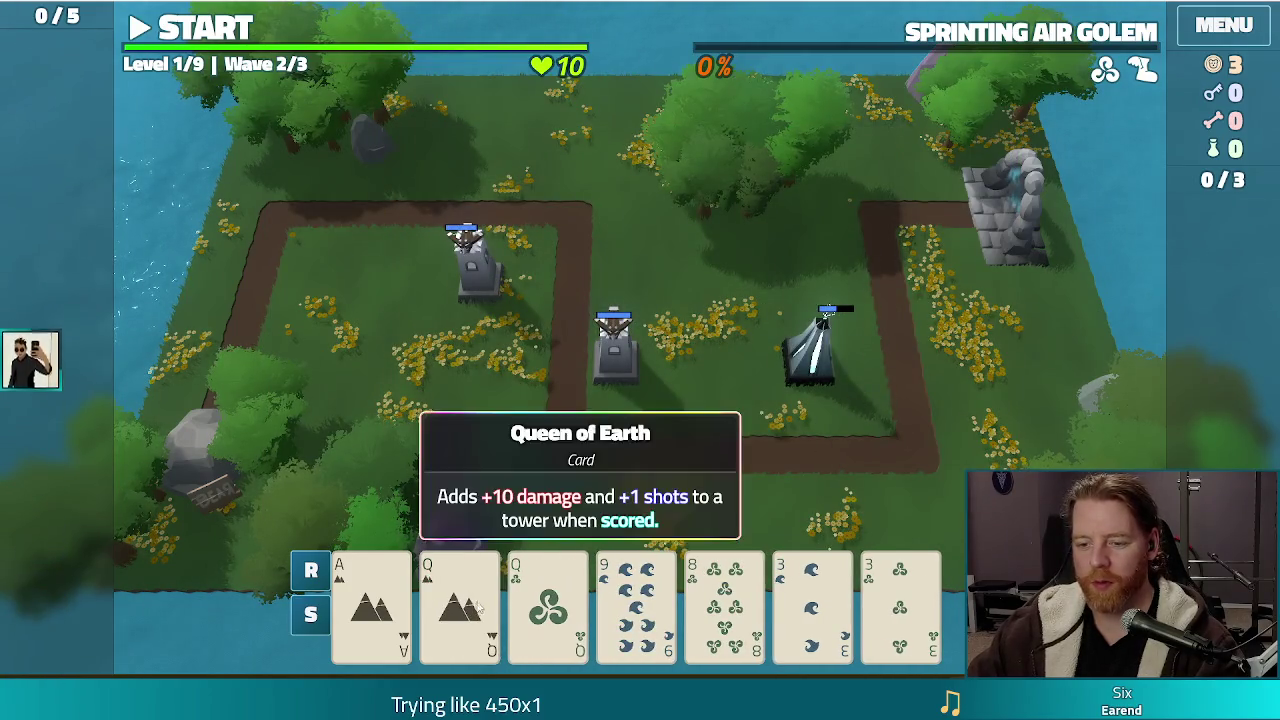
Build a Lightning Tower at the upper left from Queens and 3s Two Pair, then dismiss the wave summary
left_click(460, 600)
left_click(548, 600)
left_click(812, 600)
left_click(900, 600)
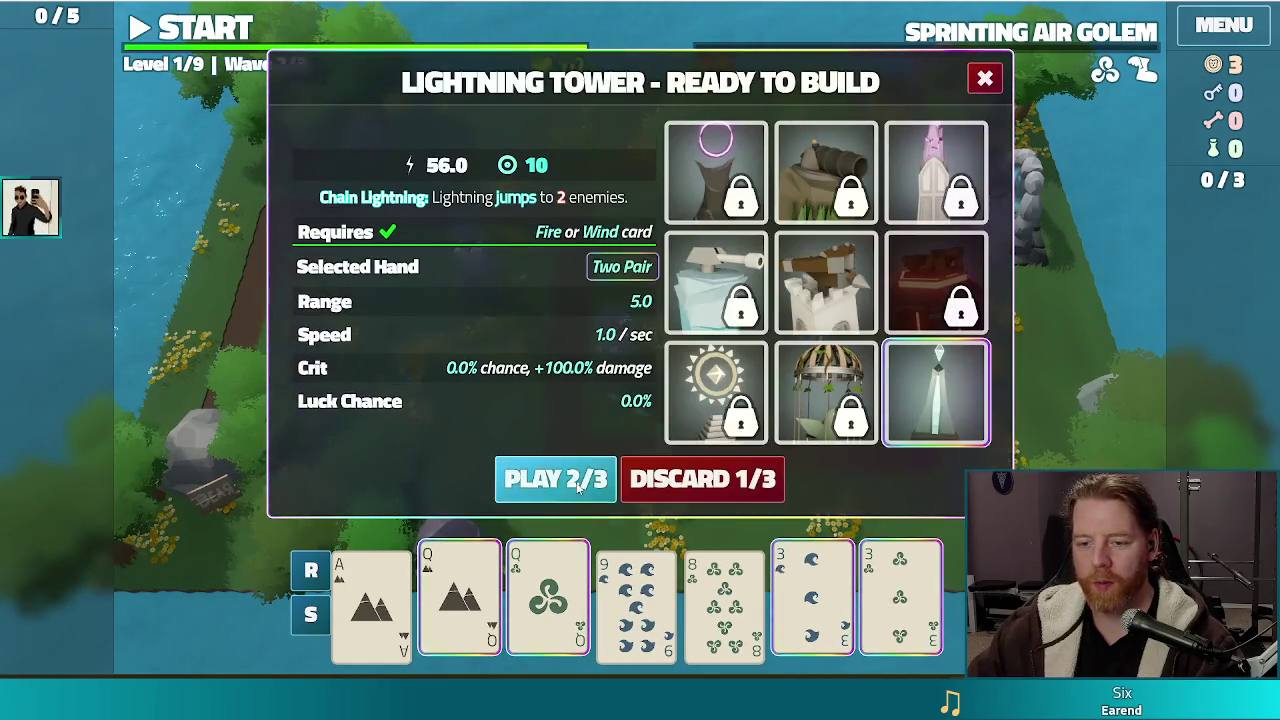
left_click(555, 478)
left_click(340, 255)
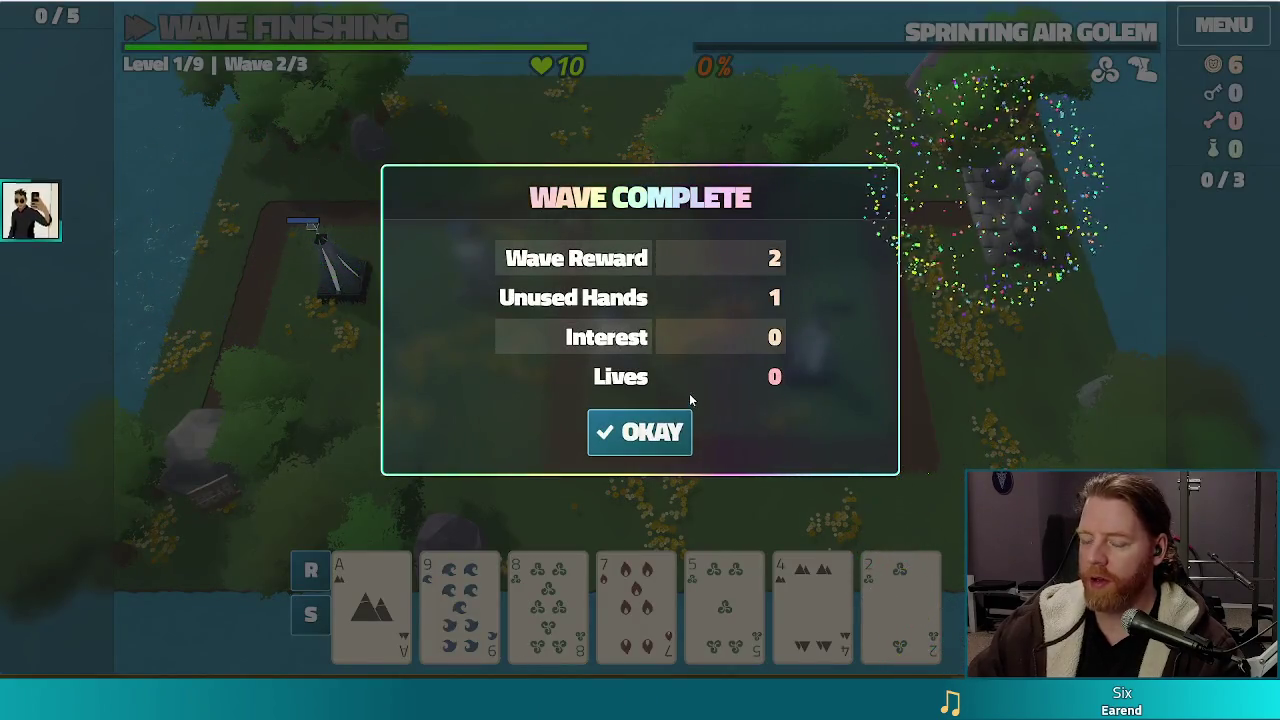
left_click(651, 434)
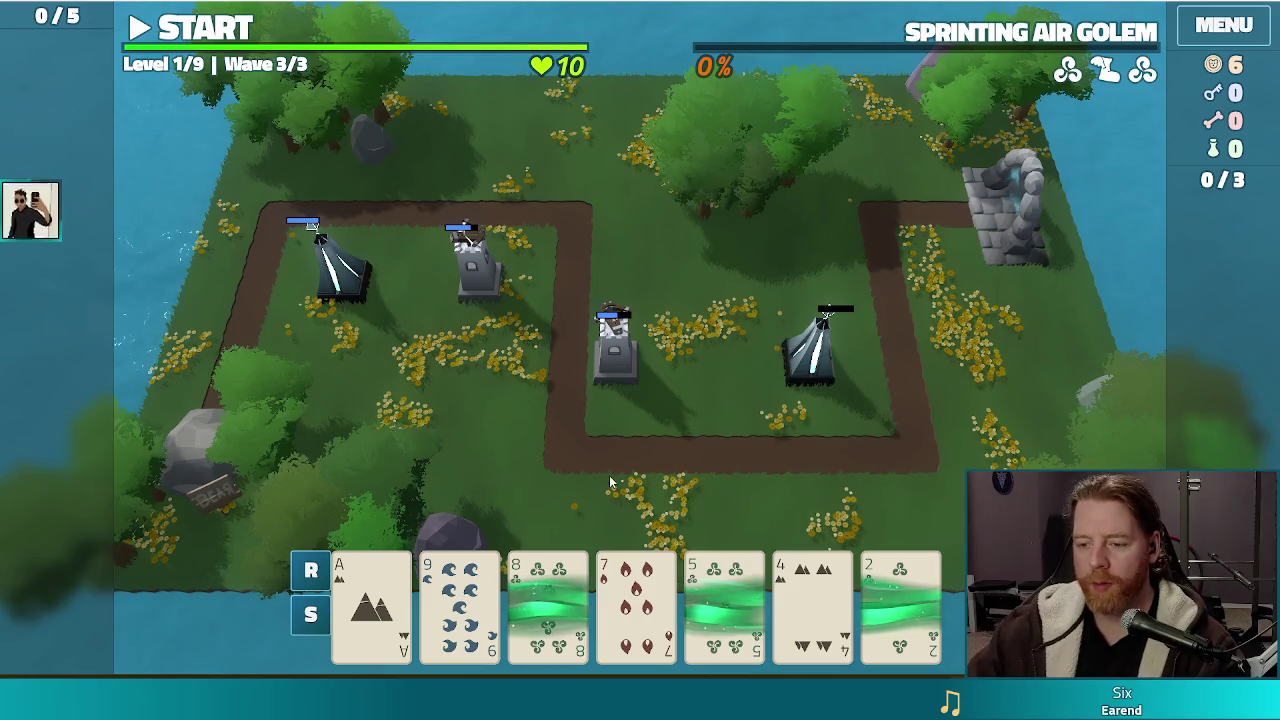
Discard the 8 of Wind, then the 9 and 7, for fresh cards
left_click(587, 592)
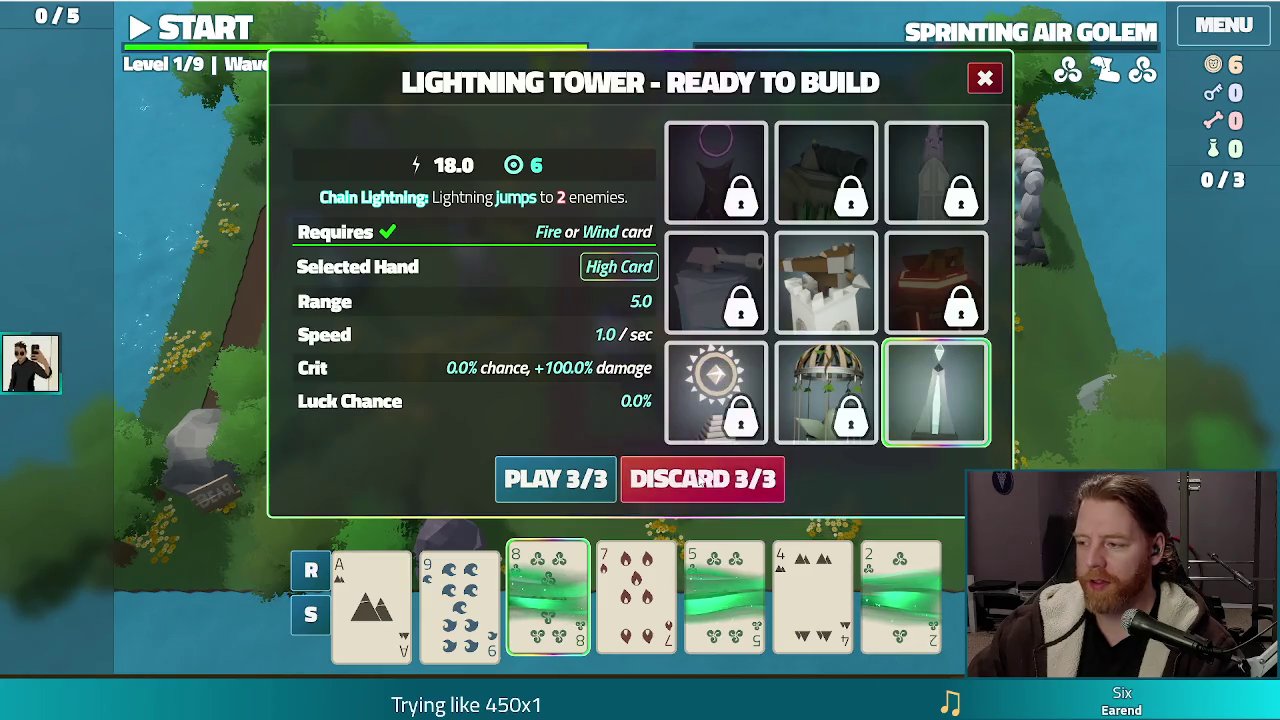
left_click(700, 479)
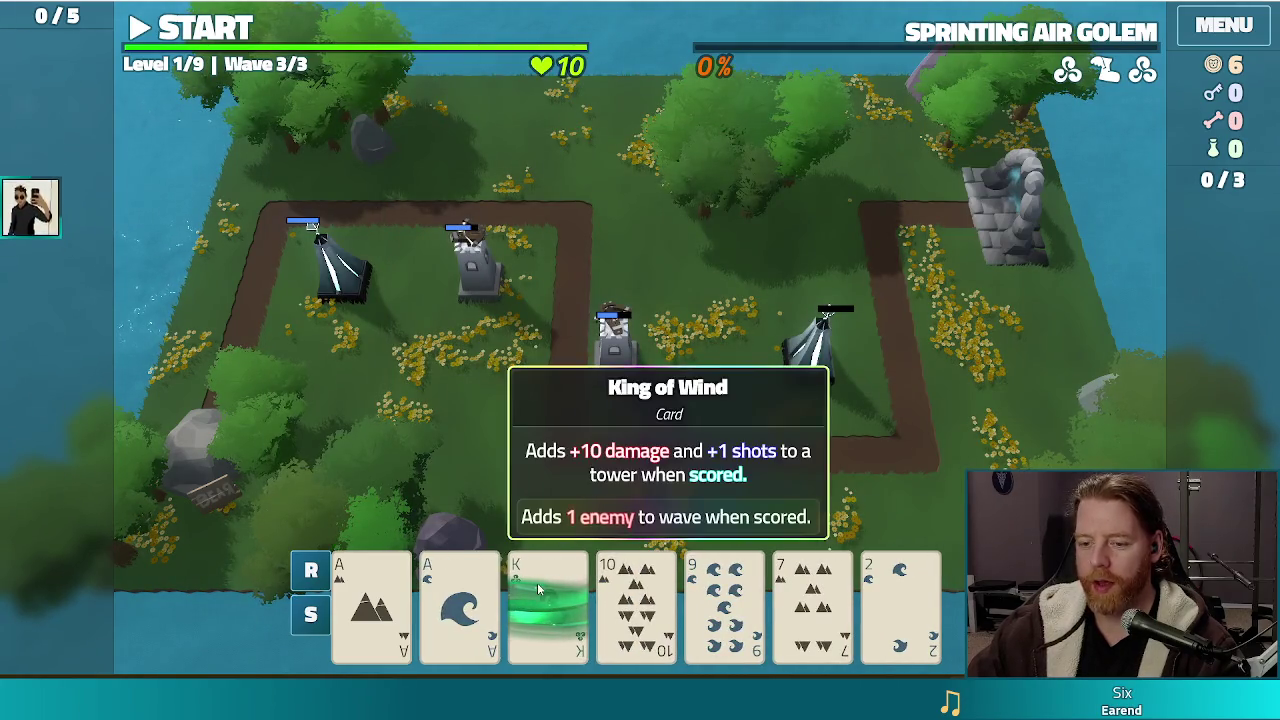
left_click(722, 598)
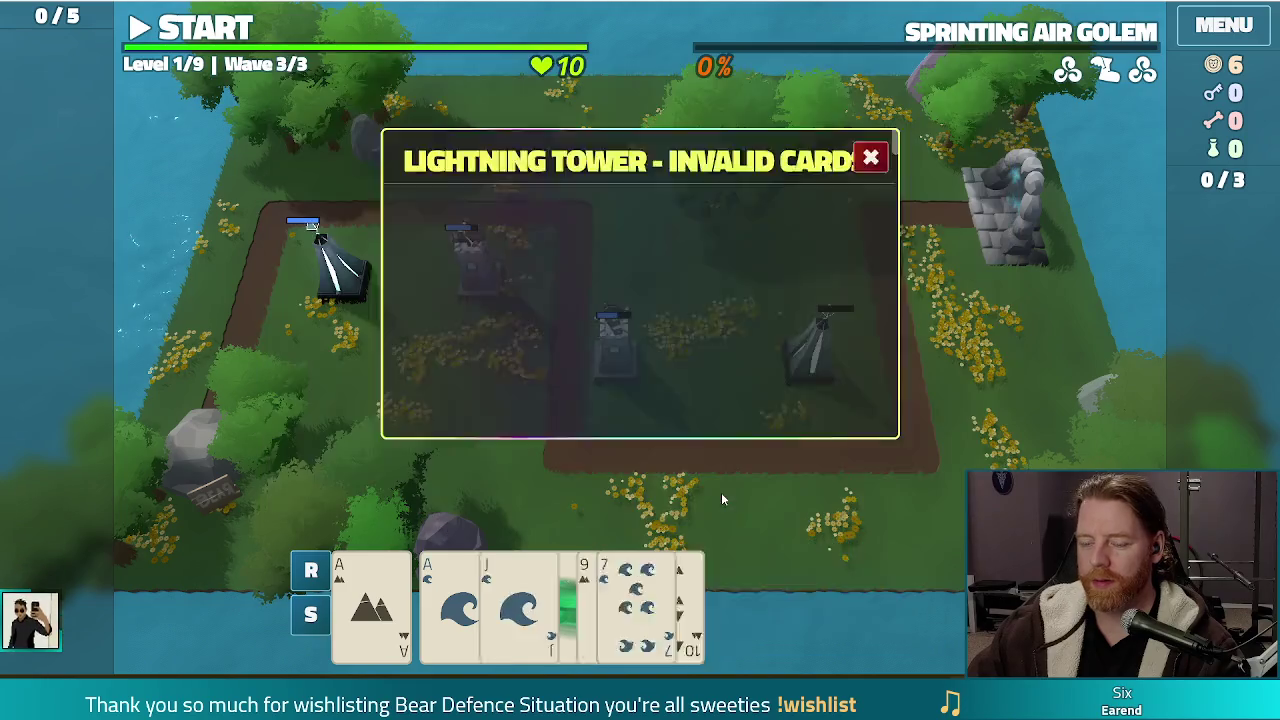
left_click(721, 492)
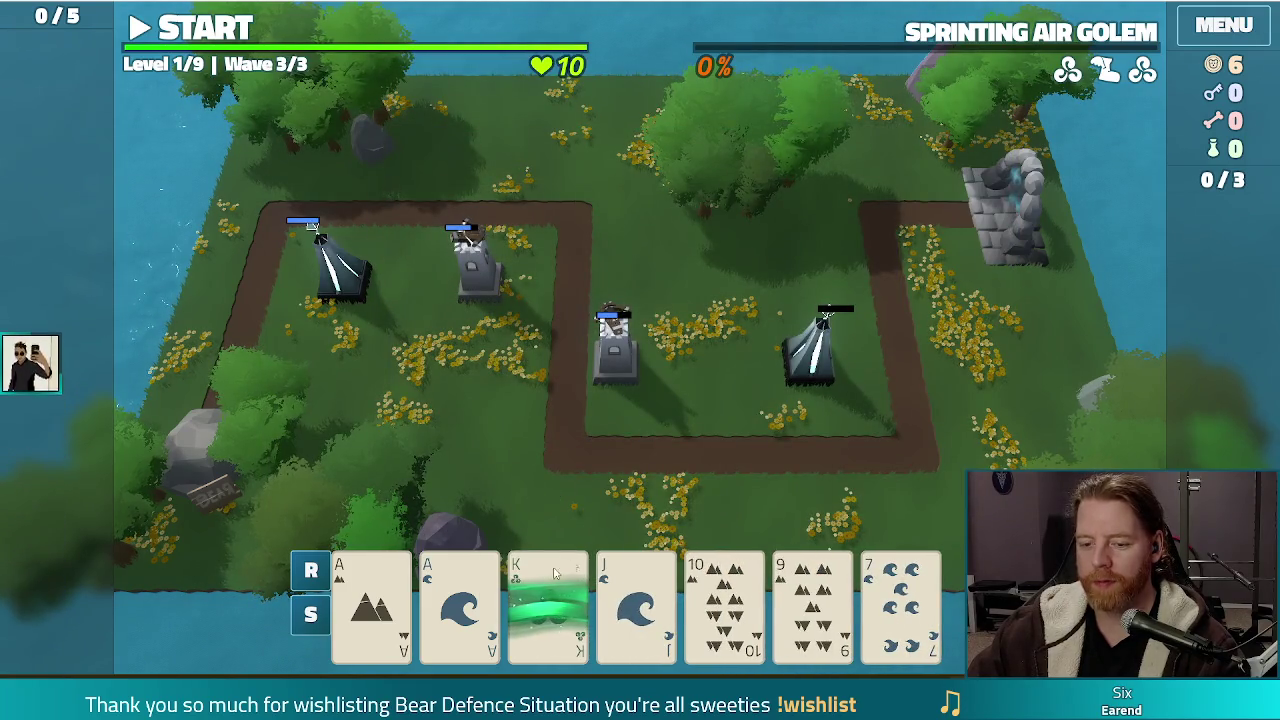
left_click(812, 600)
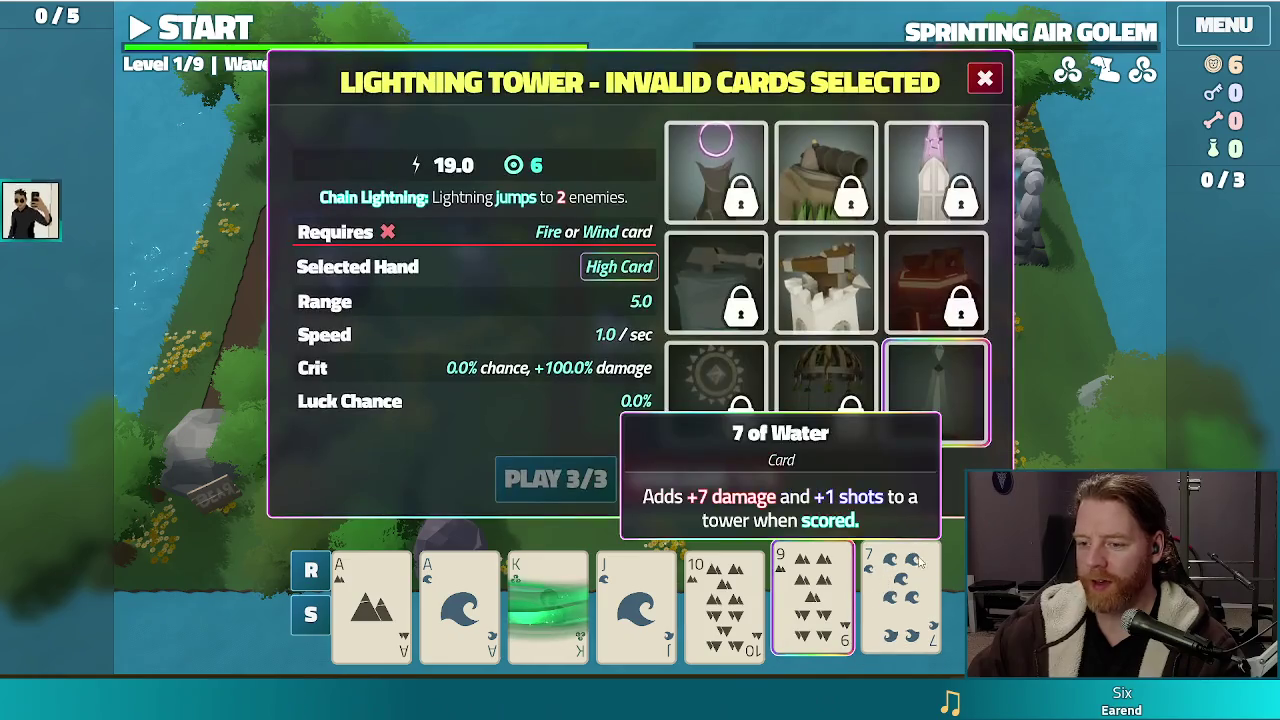
left_click(900, 600)
left_click(700, 479)
Play Kings and Aces as a Lightning Tower beside the path and start the third wave
left_click(674, 576)
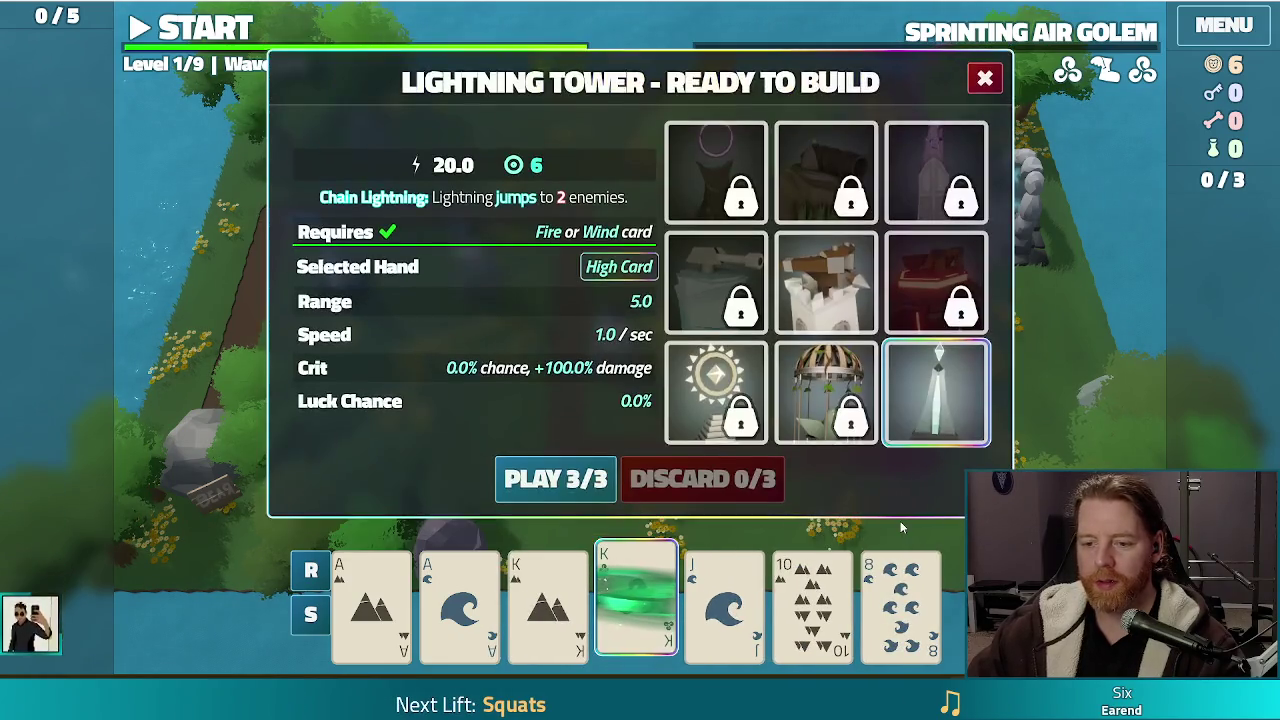
left_click(548, 600)
left_click(460, 600)
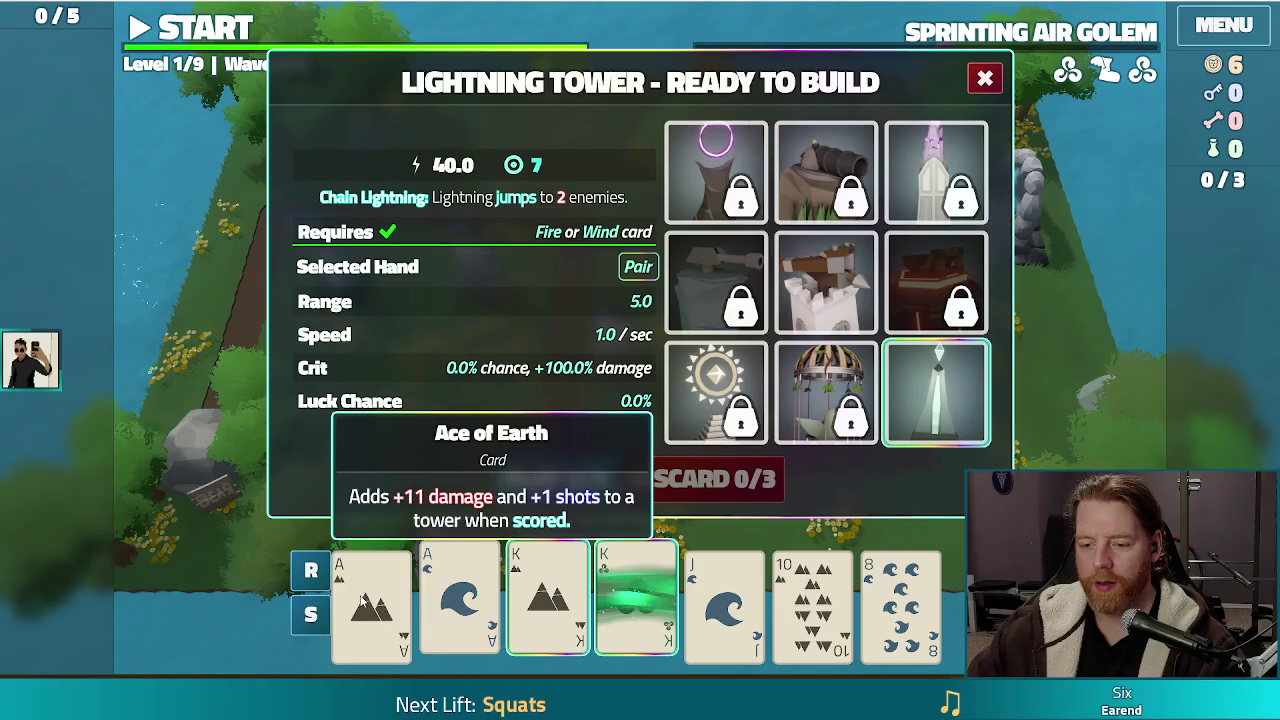
left_click(372, 600)
left_click(555, 479)
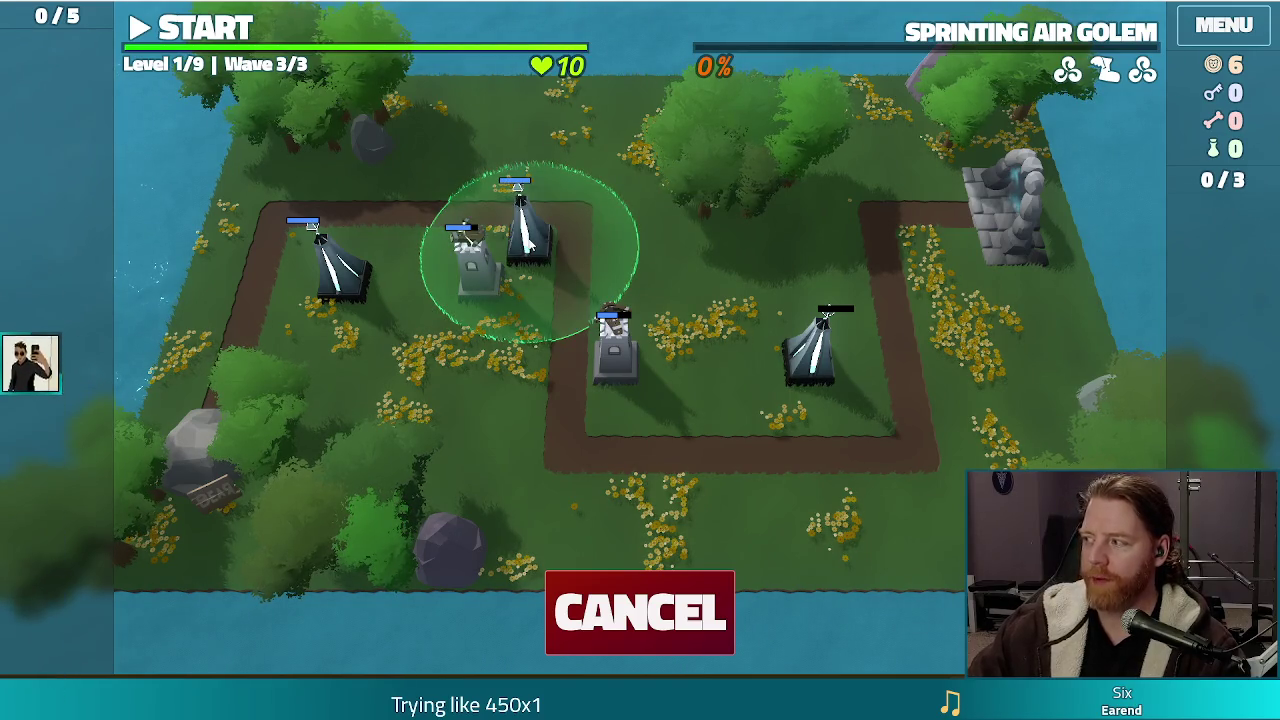
left_click(527, 240)
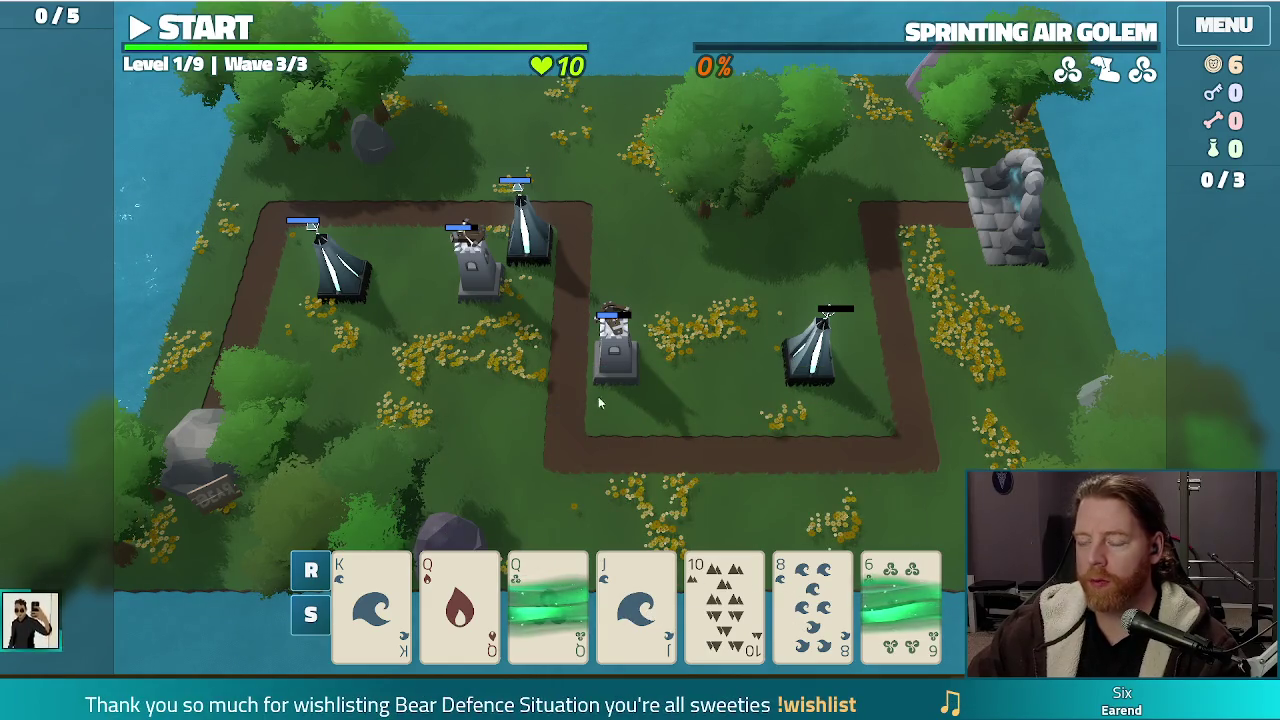
left_click(195, 35)
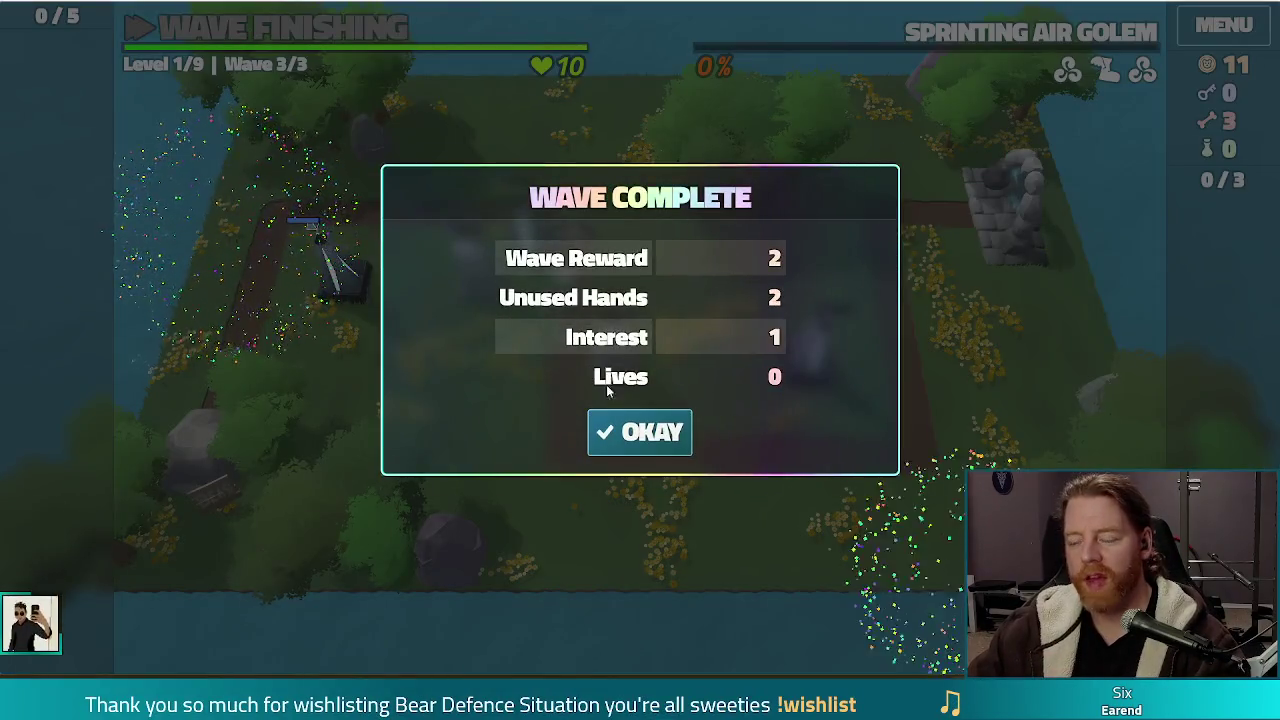
Dismiss Wave Complete and upgrade the Lightning Tower to level 2 with the extra Shots option
left_click(645, 432)
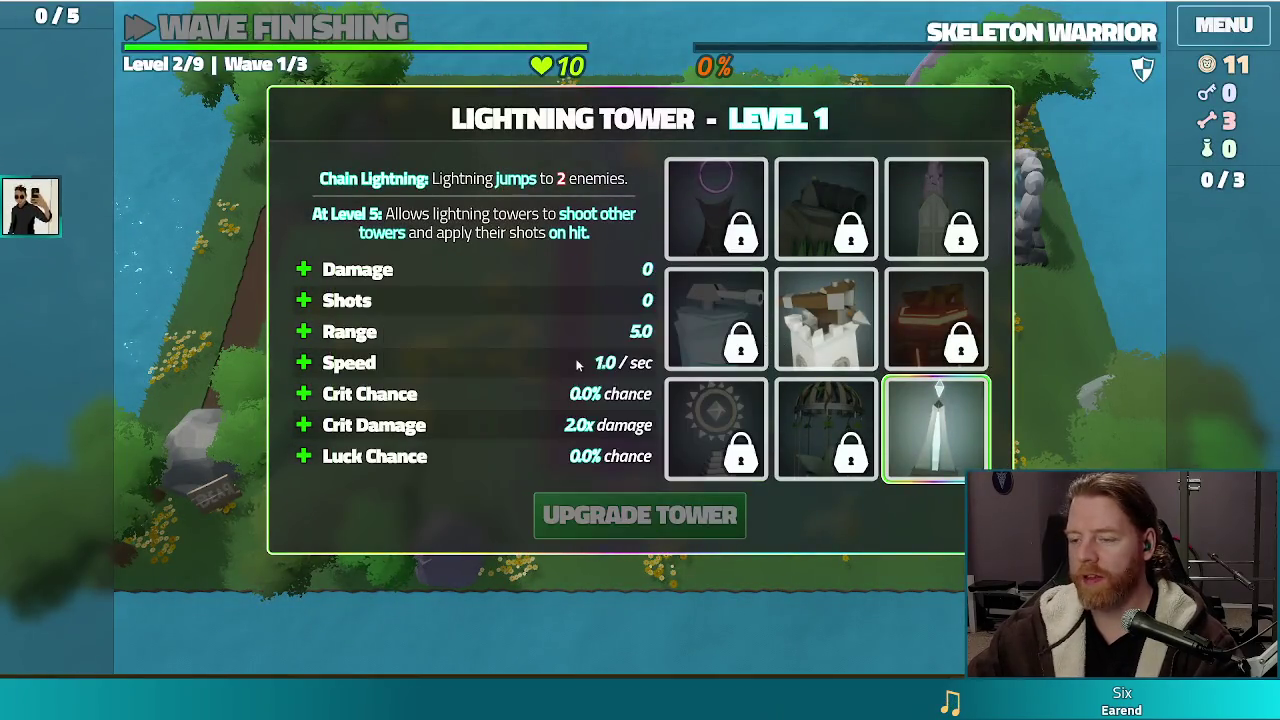
mouse_move(781, 263)
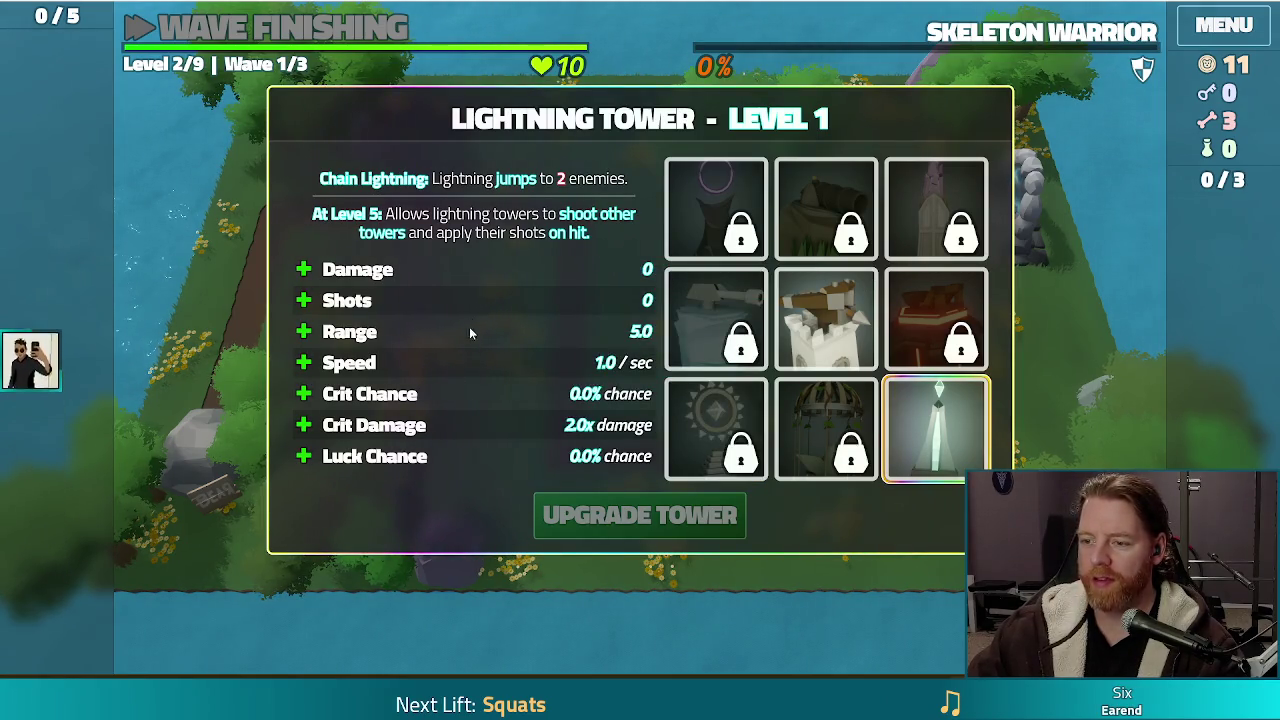
left_click(428, 303)
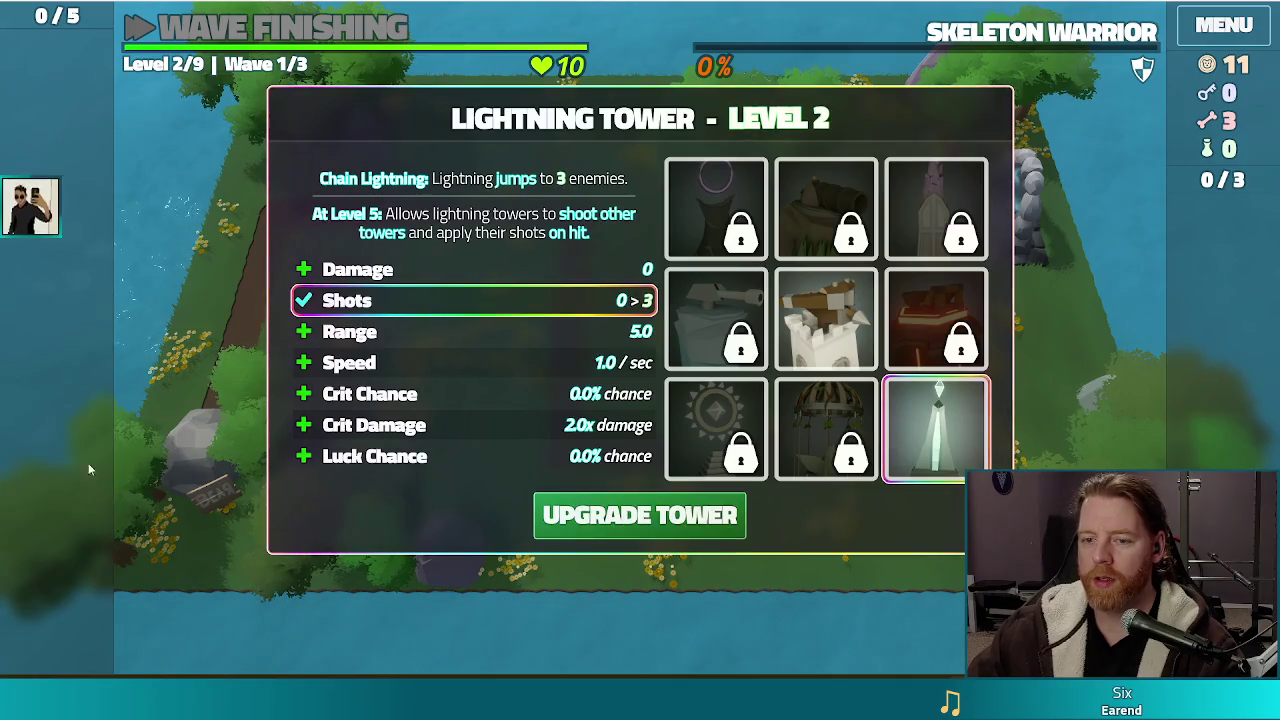
left_click(661, 515)
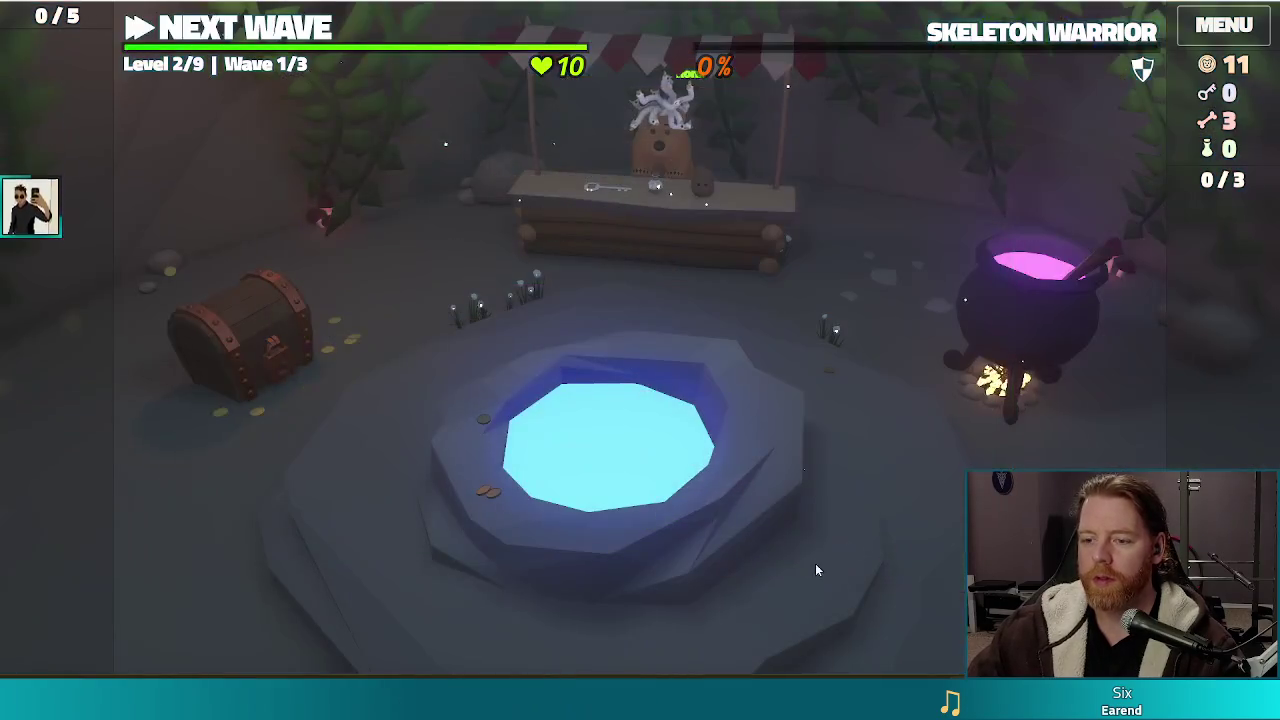
Glance at the shop, then add three bones to the cauldron and stir to brew spells
left_click(713, 250)
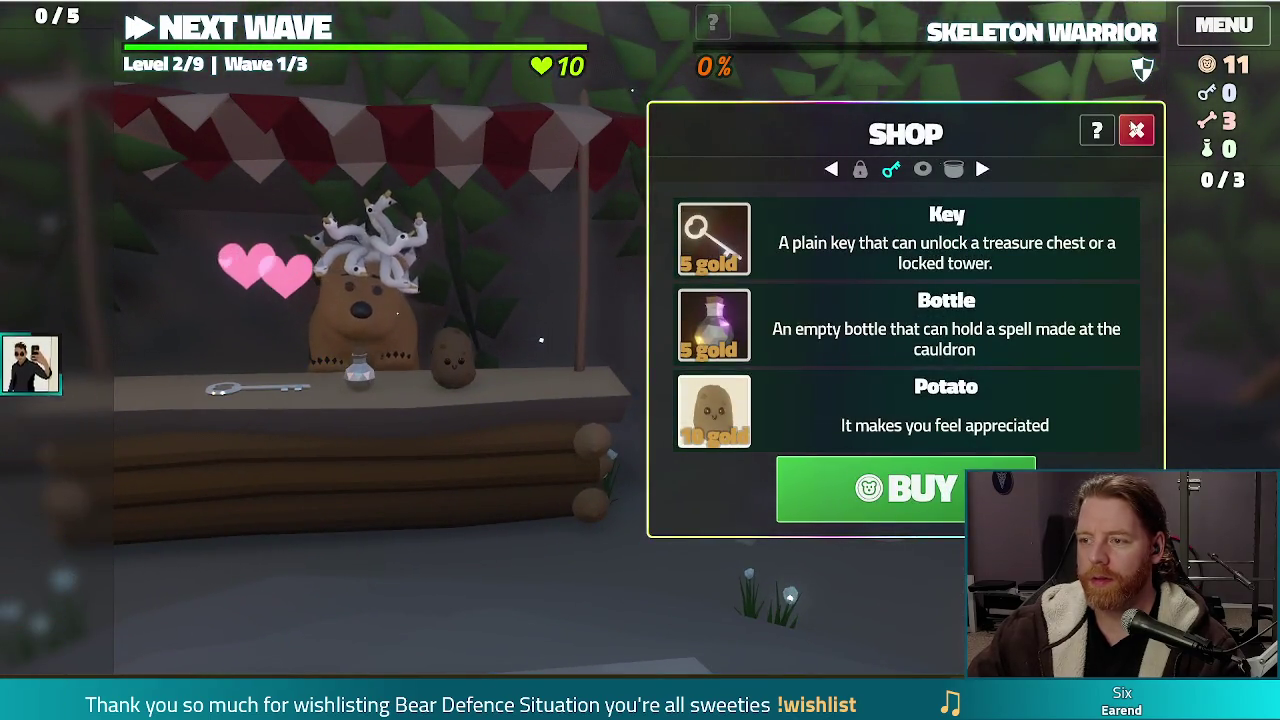
left_click(1136, 130)
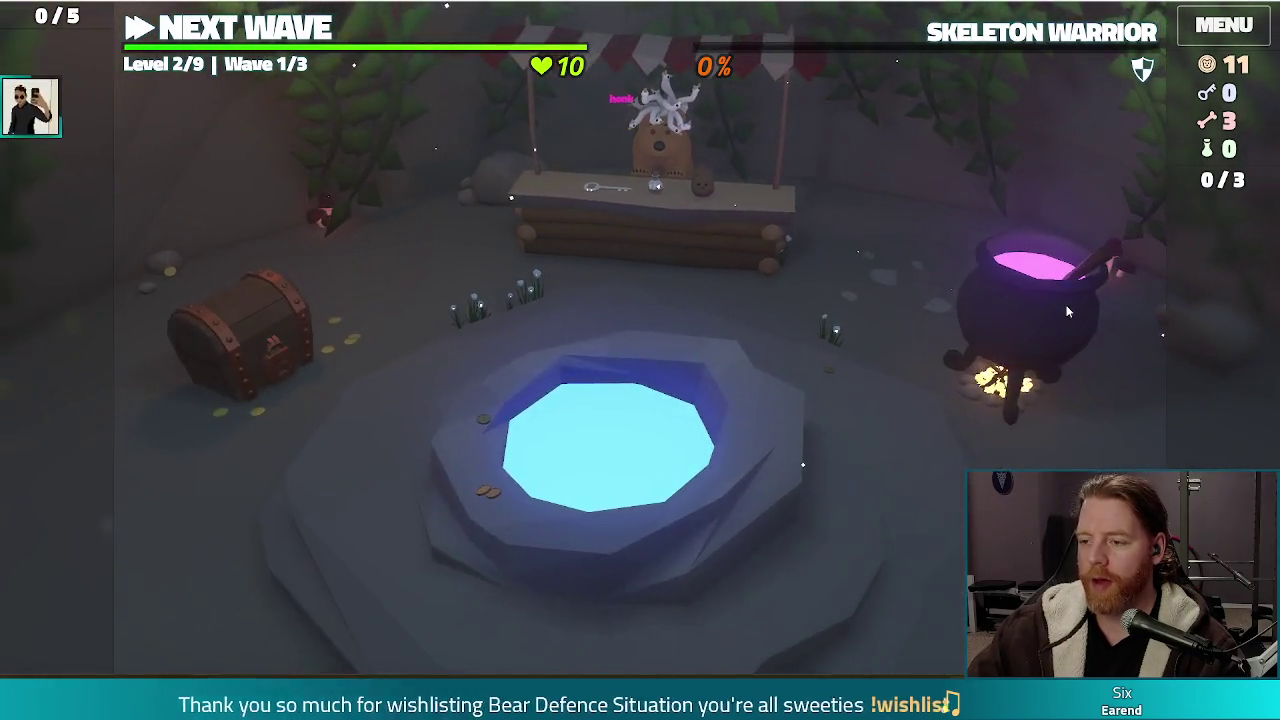
left_click(1066, 312)
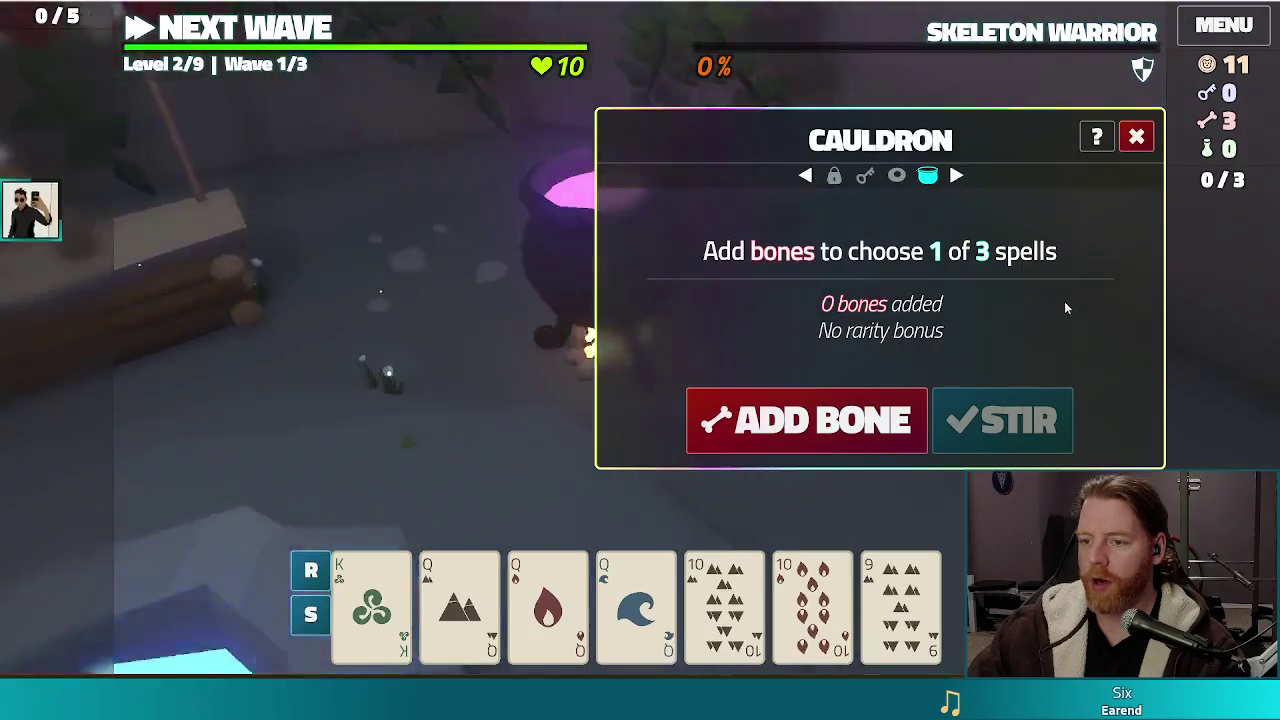
left_click(806, 425)
left_click(806, 425)
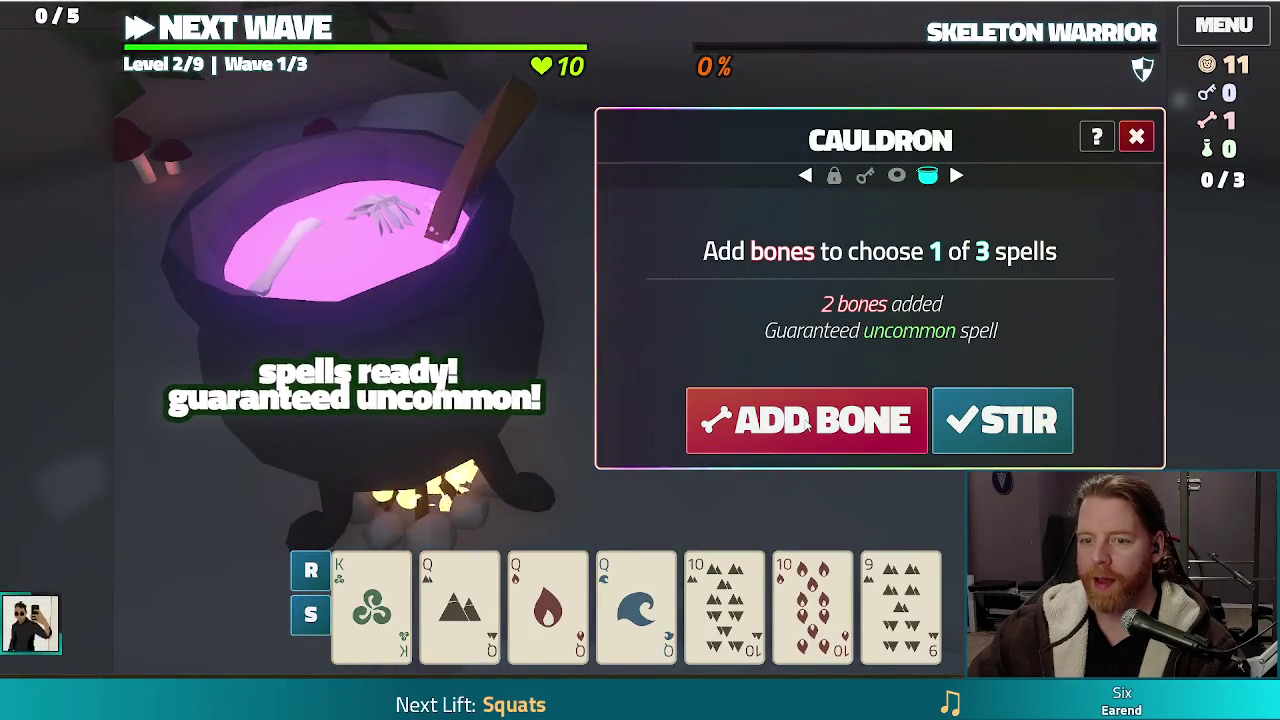
left_click(806, 425)
left_click(1018, 420)
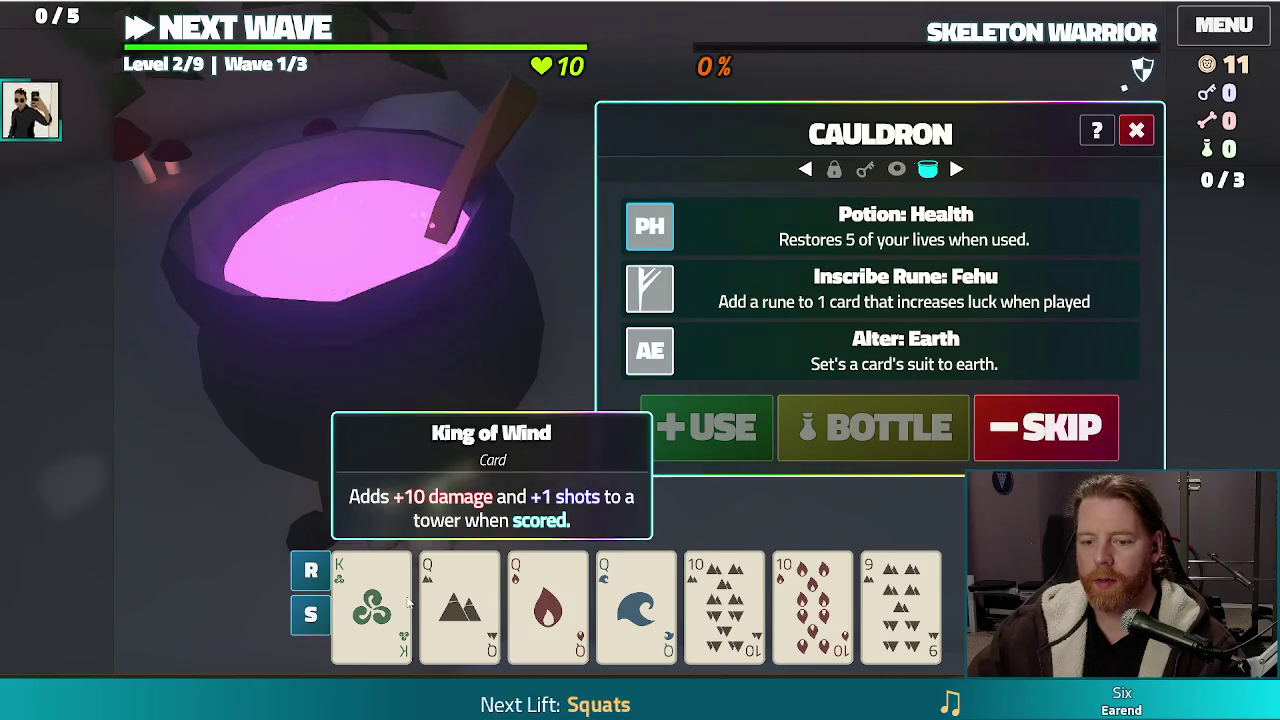
Inscribe the Fehu rune onto the King of Wind card
left_click(408, 601)
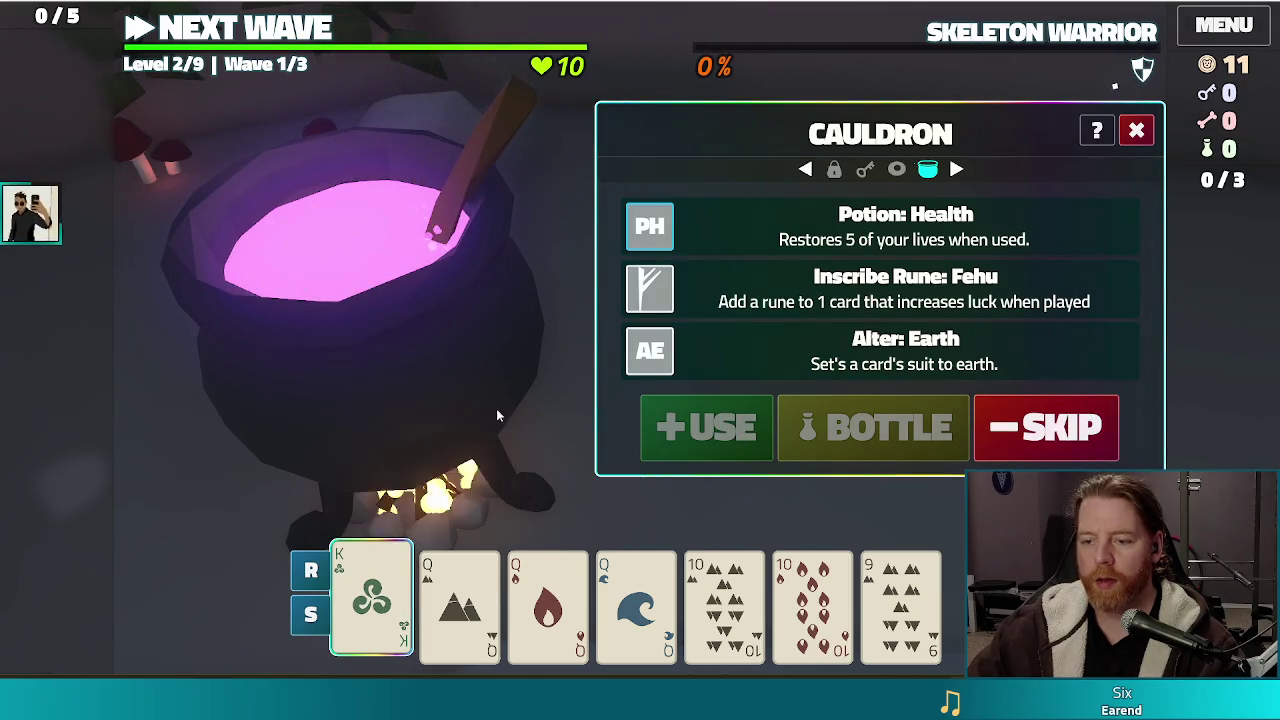
left_click(883, 288)
left_click(642, 450)
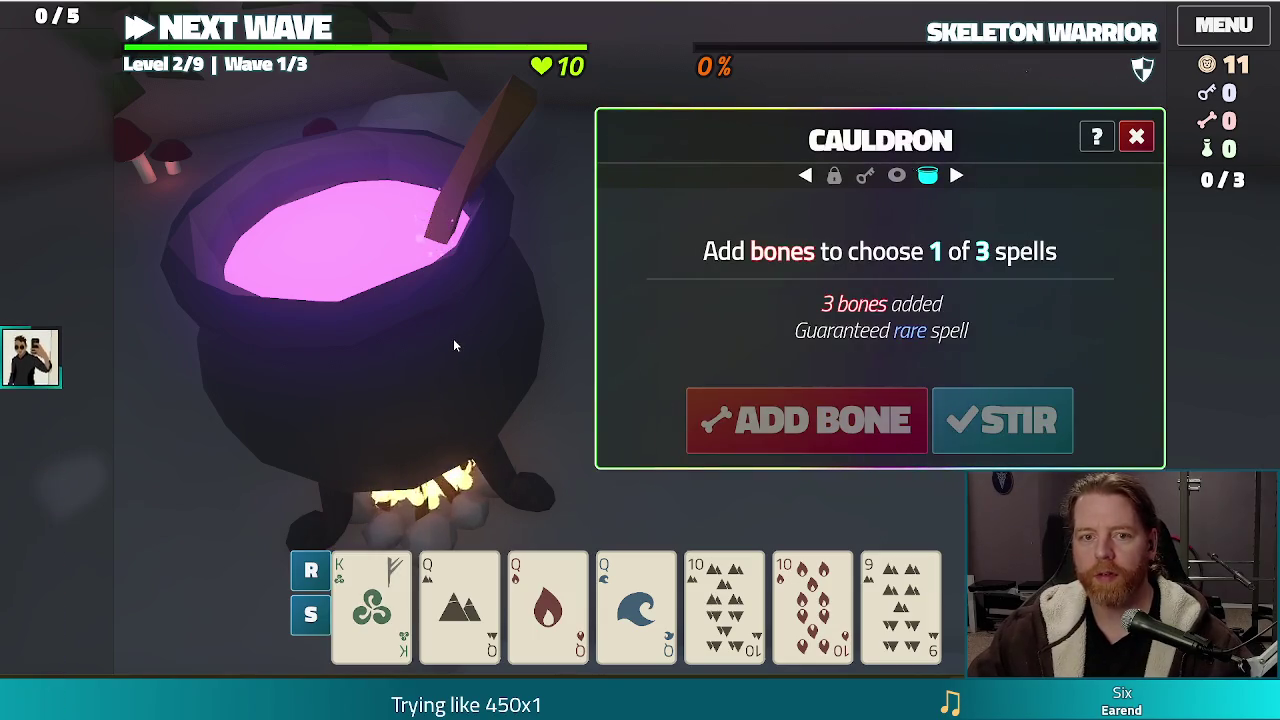
Run the test_kit cheat from the developer console to grant resources
key("grave")
type("test_kit")
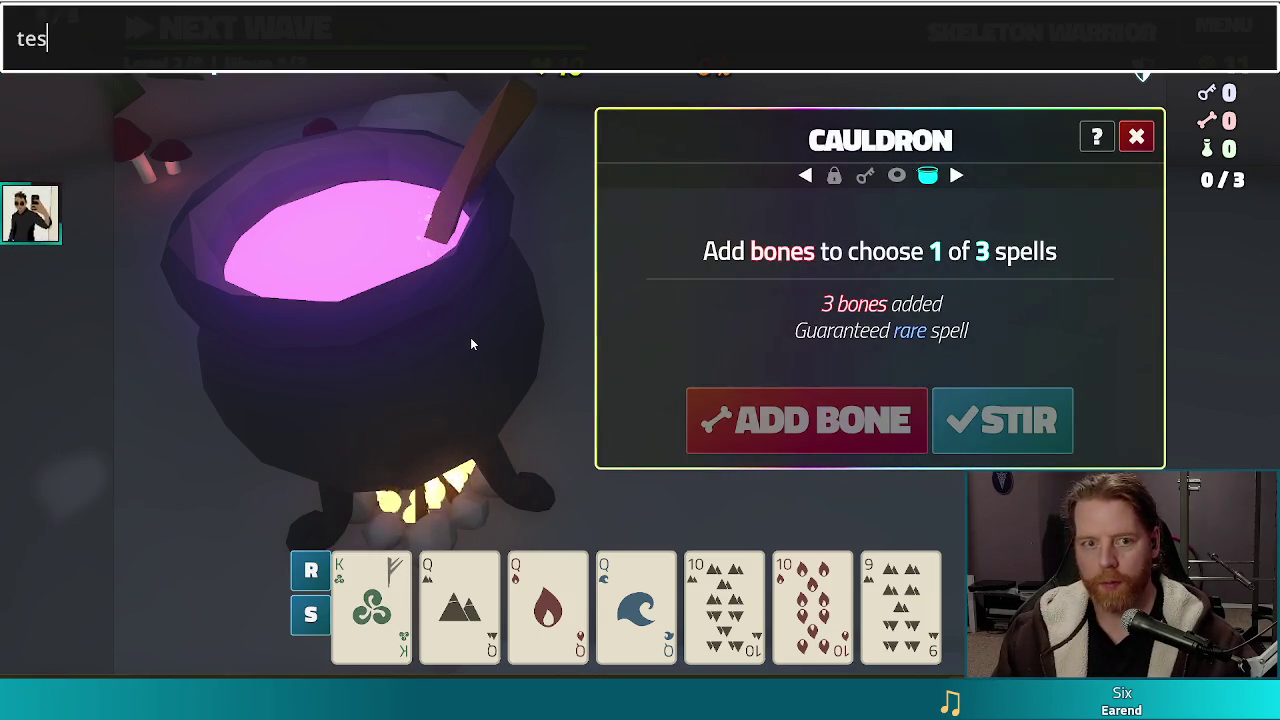
key("Return")
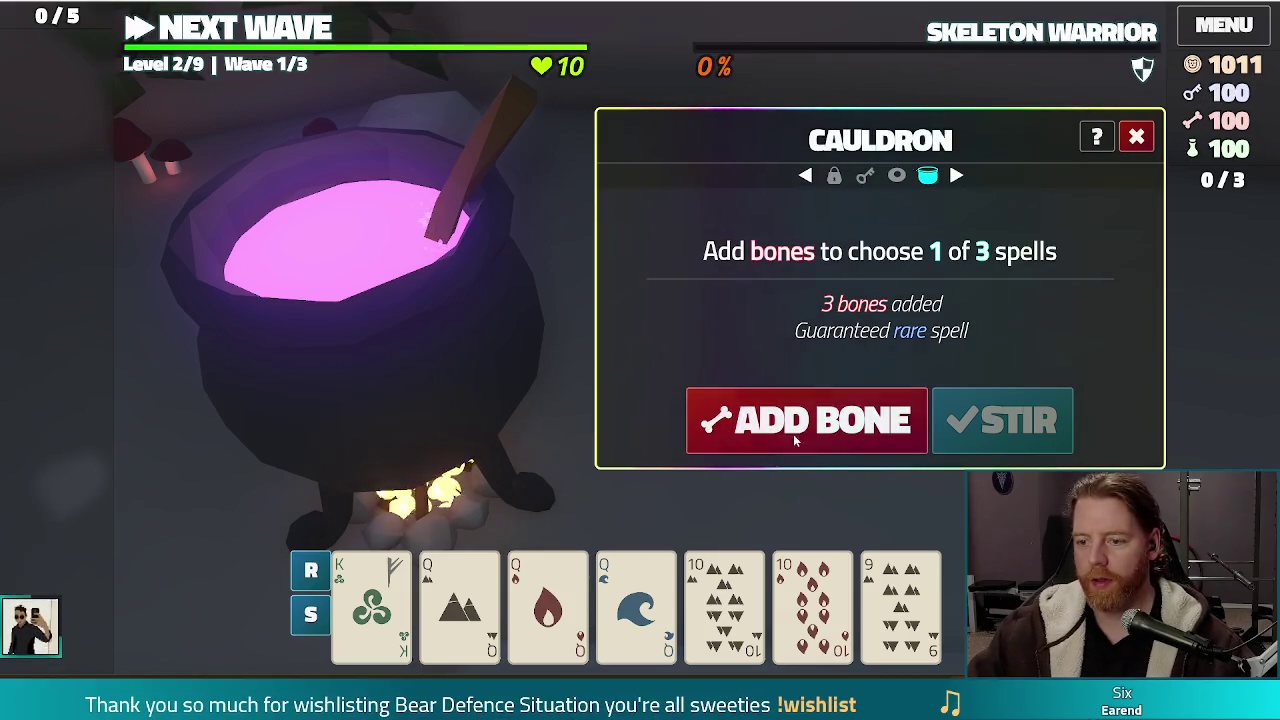
Brew more spells, transmute the King of Wind to Ruby, and close the Cauldron dialog
left_click(806, 420)
left_click(806, 420)
left_click(806, 420)
left_click(1005, 437)
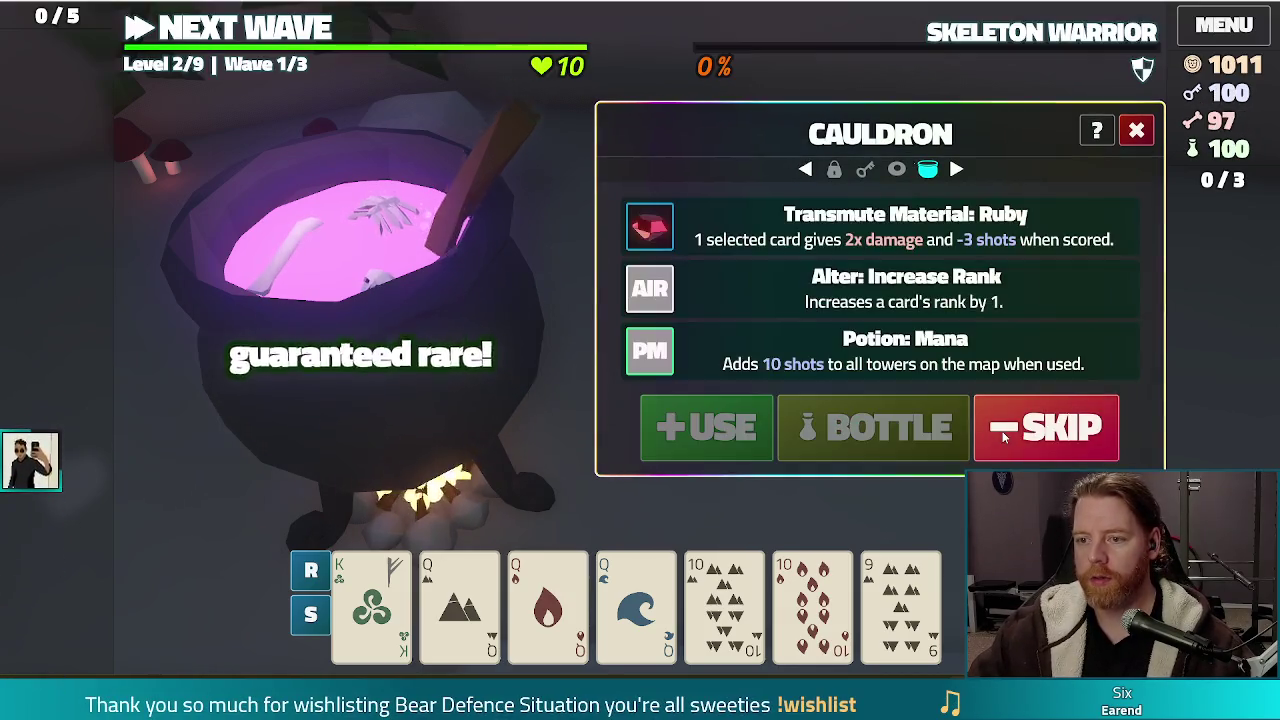
left_click(757, 222)
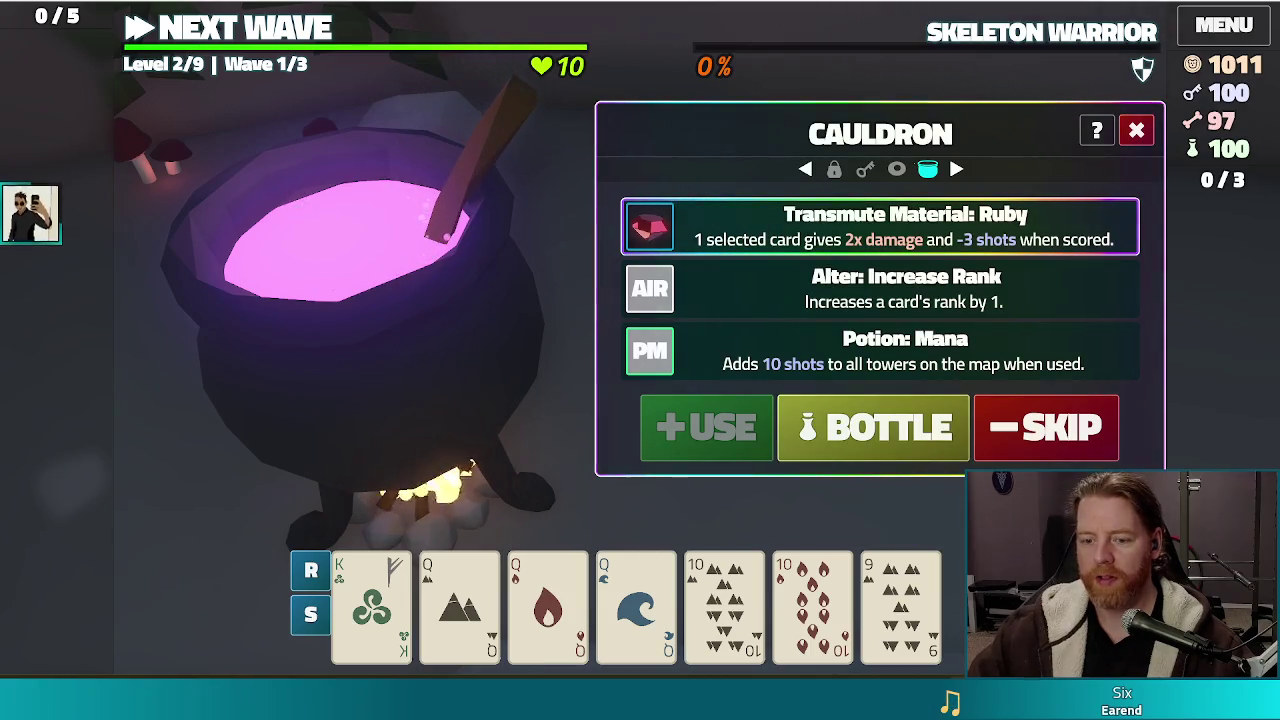
left_click(371, 600)
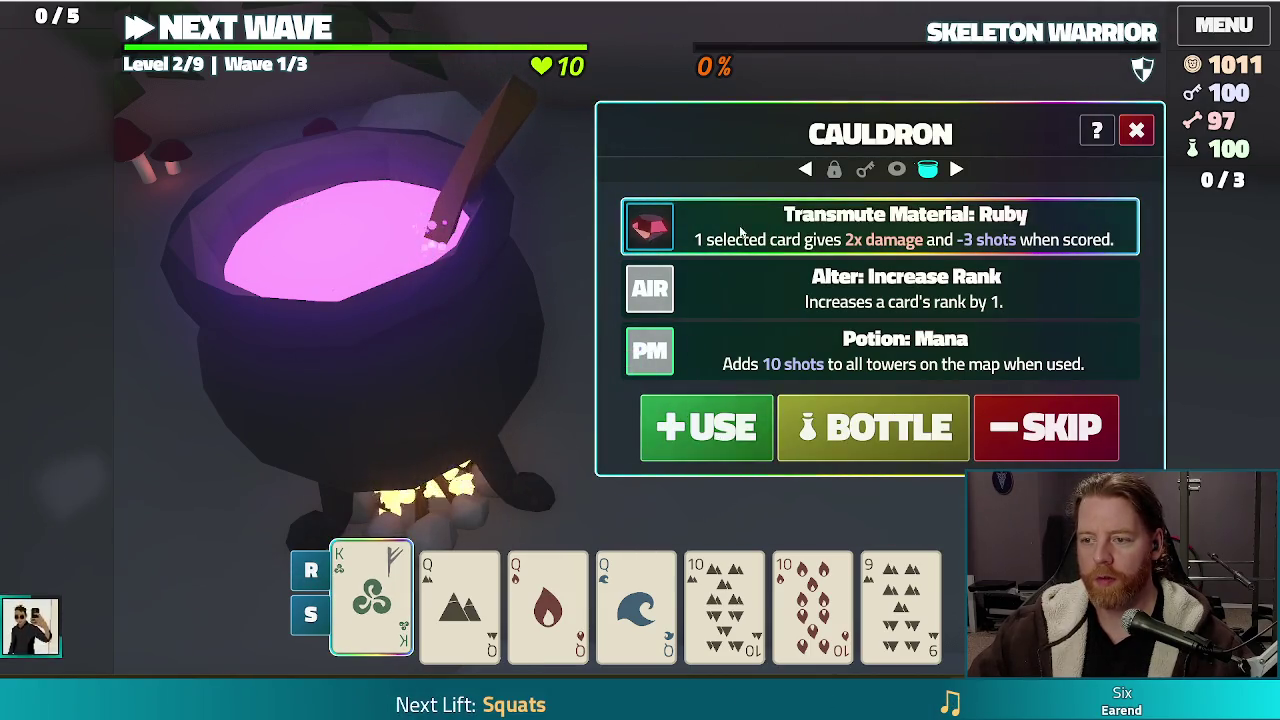
left_click(727, 428)
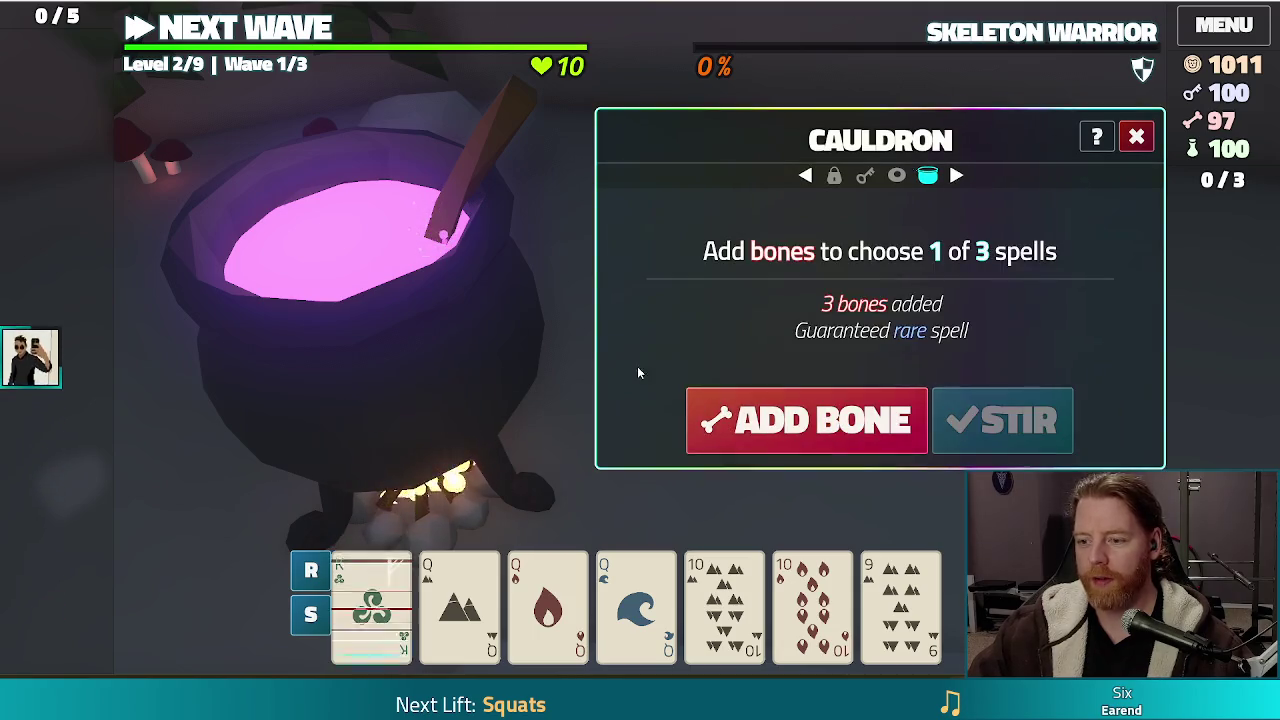
mouse_move(373, 588)
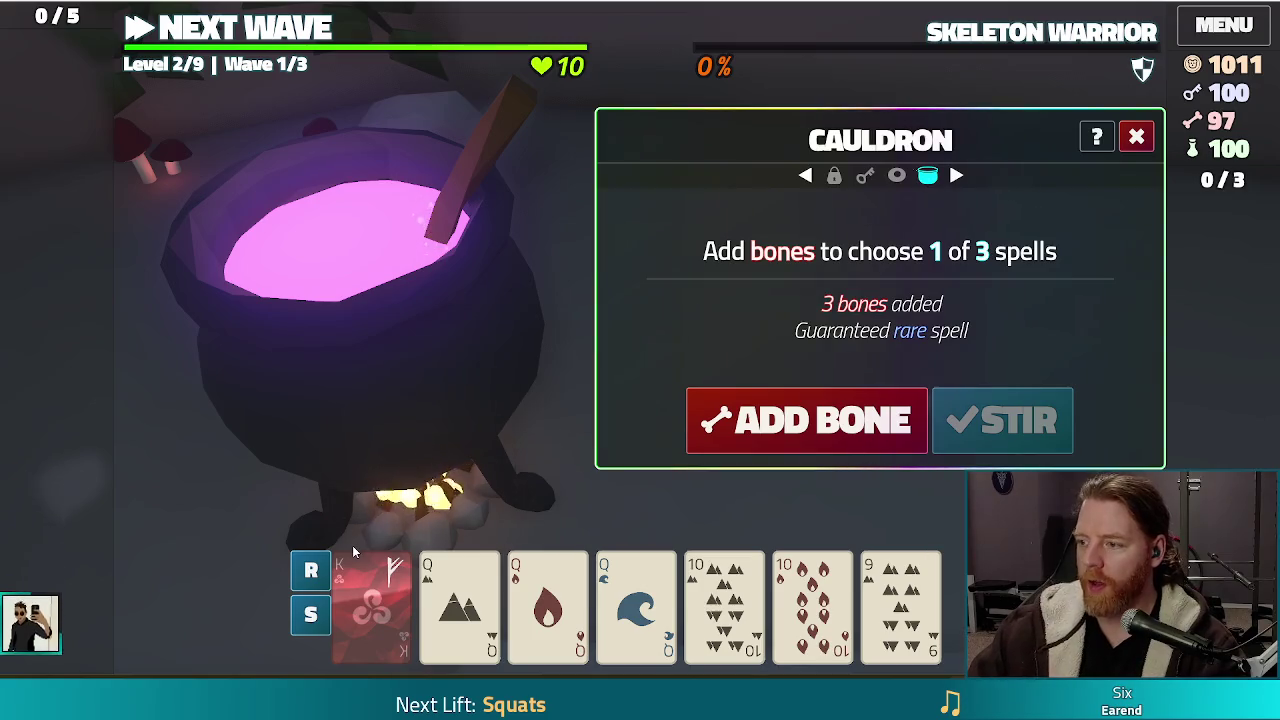
left_click(1138, 141)
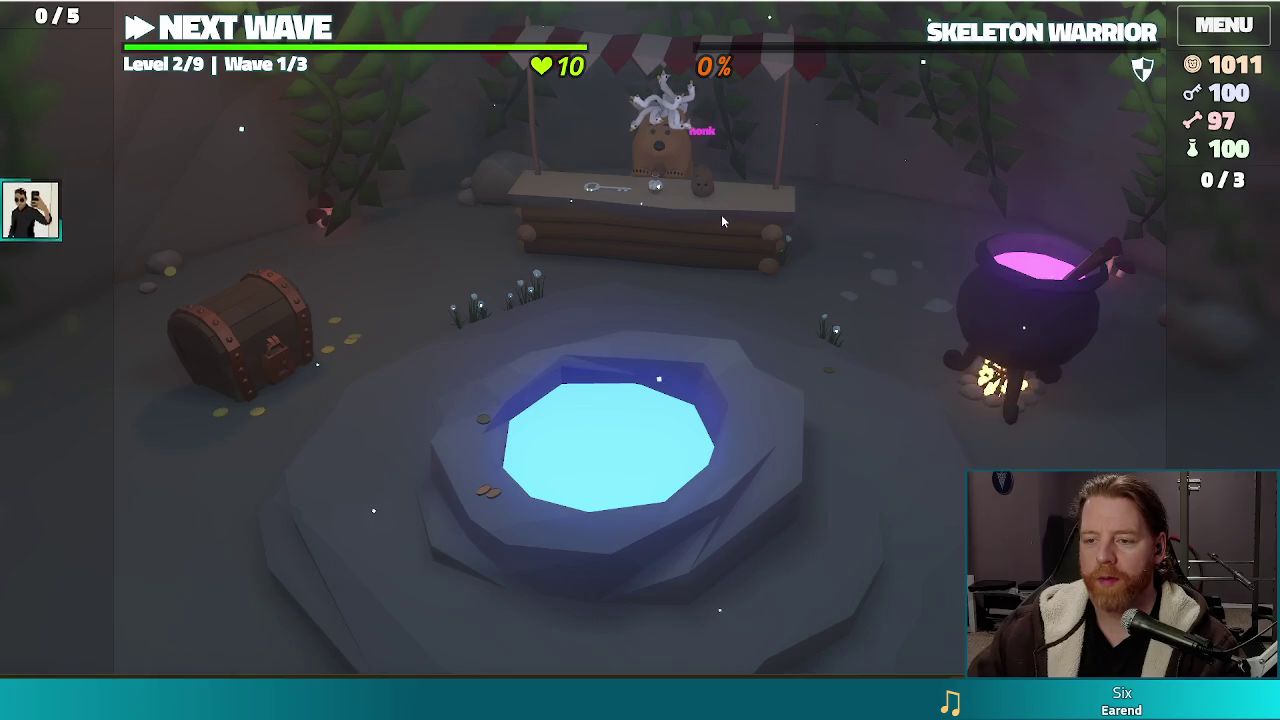
Throw gold in the Wishing Well, take Training Wheels, throw once more, and close the well
left_click(719, 399)
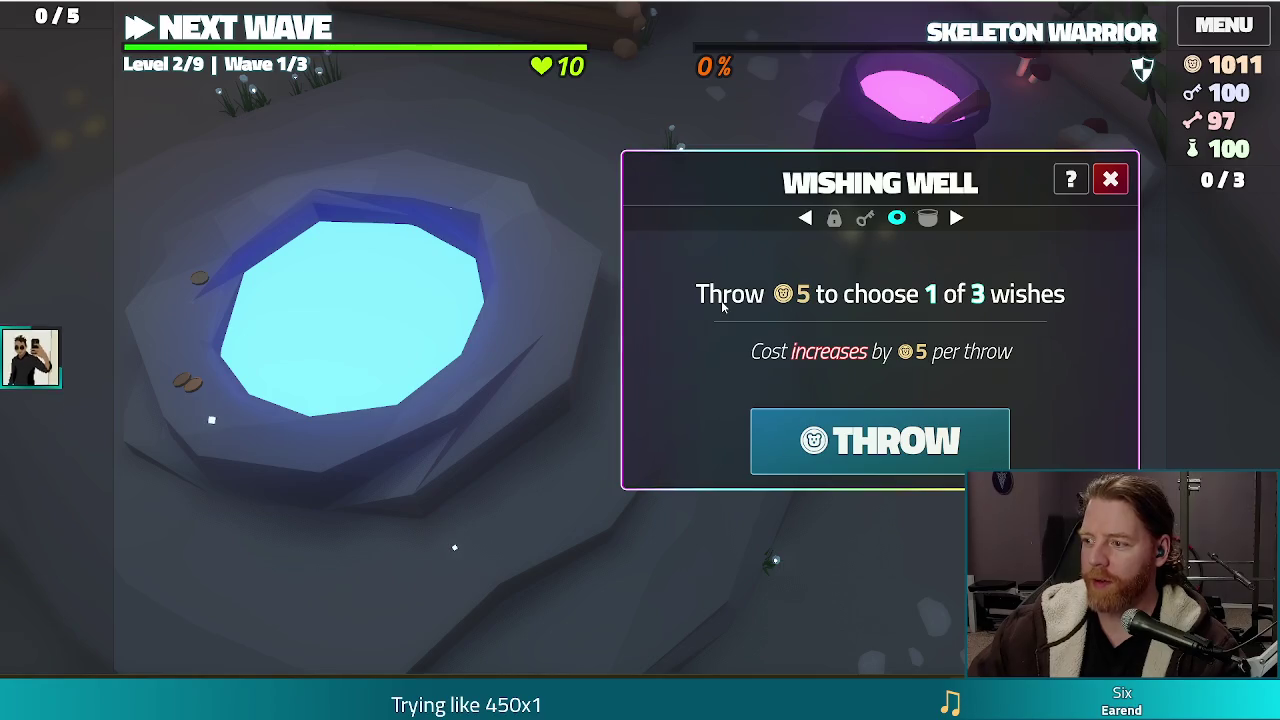
left_click(932, 452)
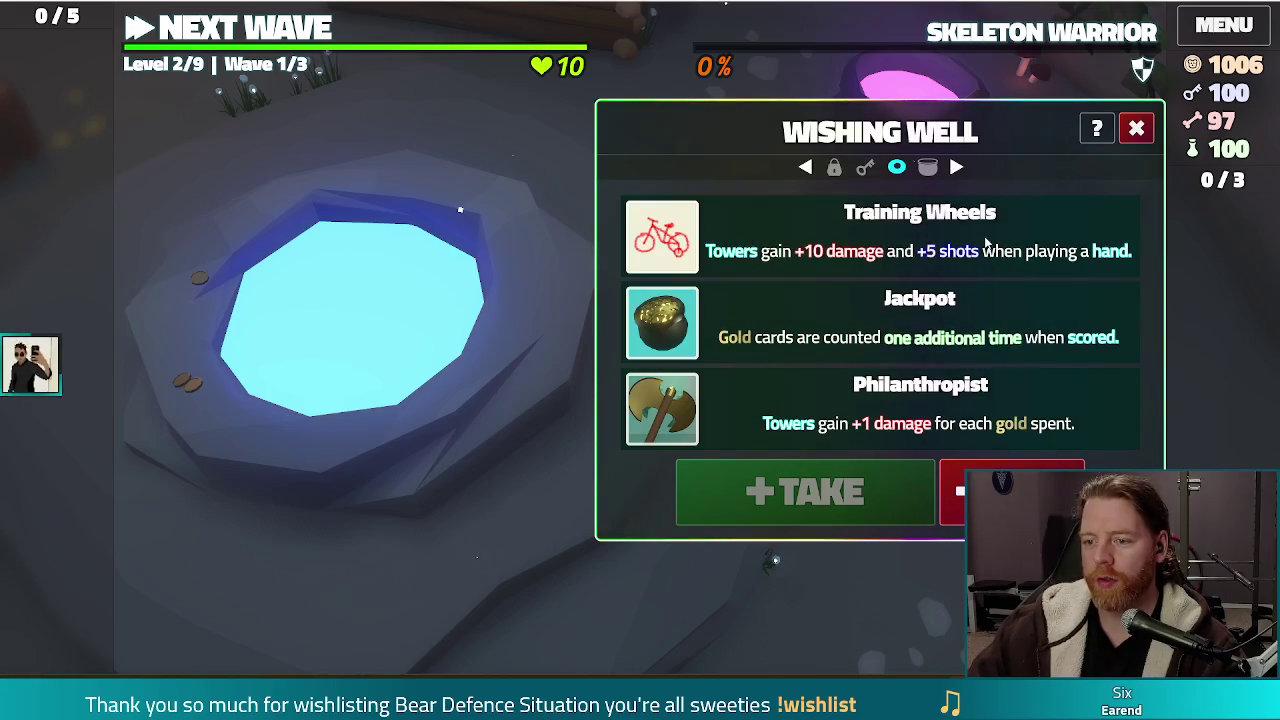
left_click(739, 226)
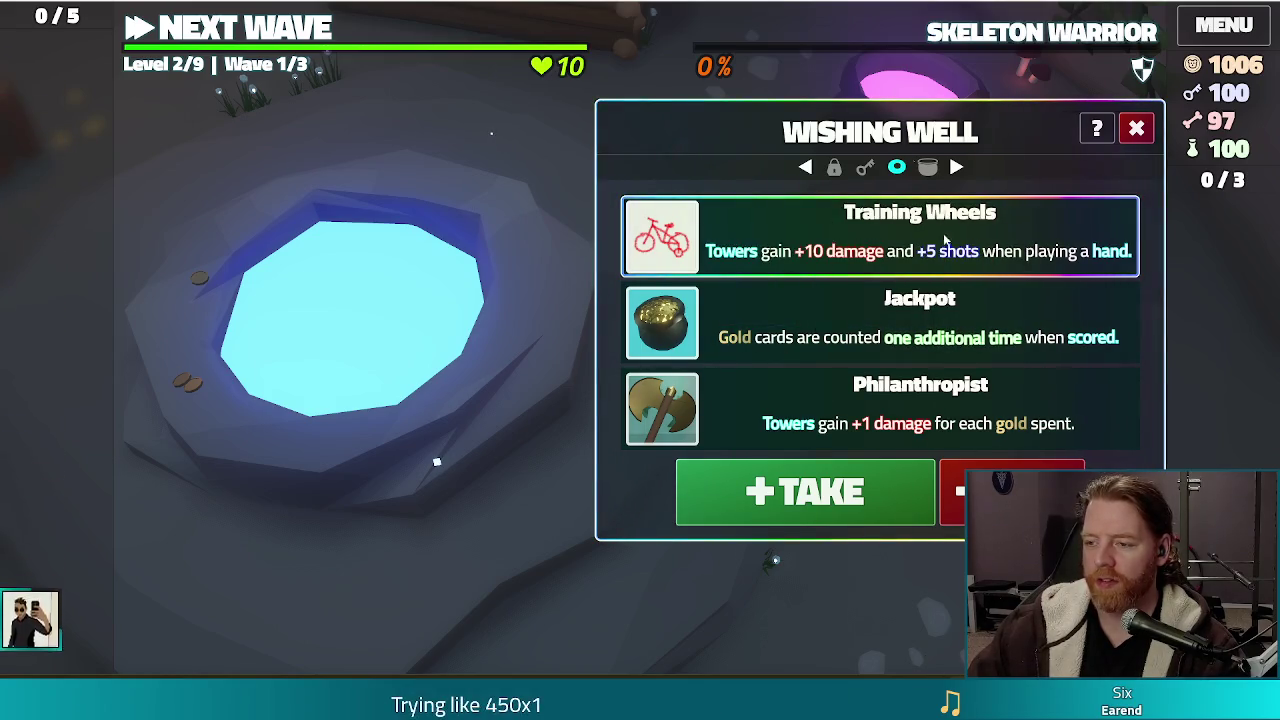
left_click(806, 505)
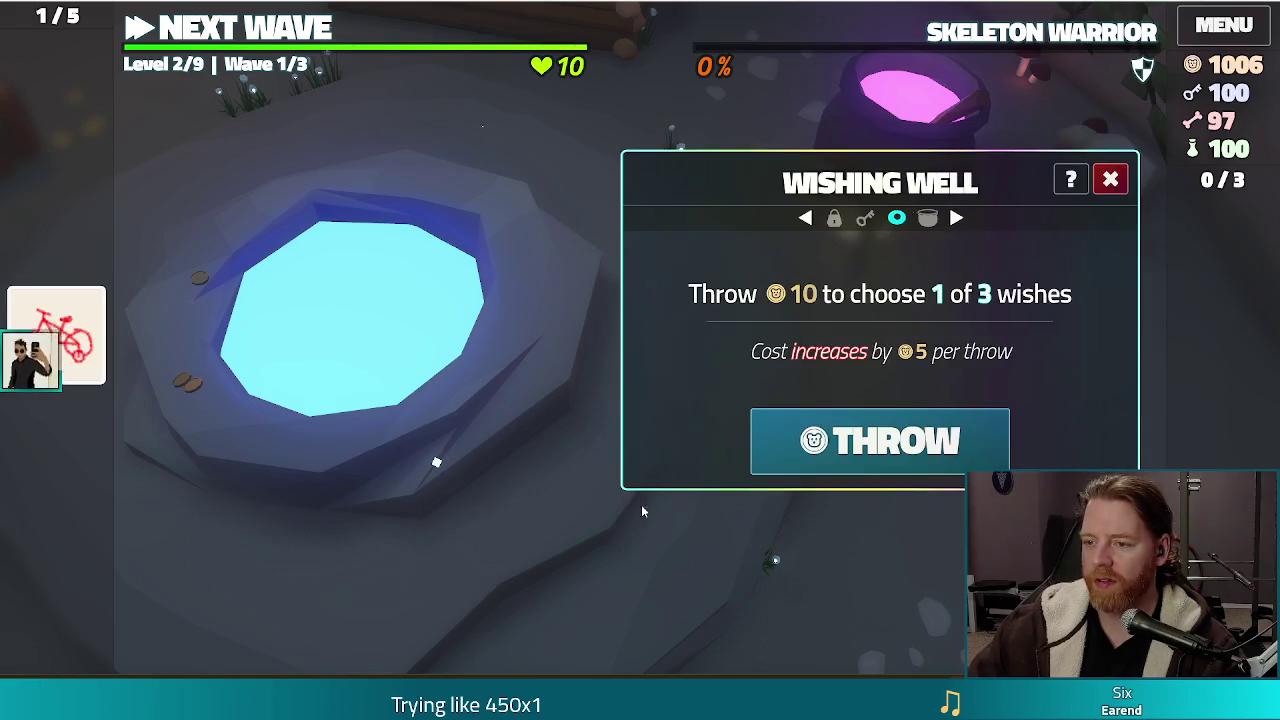
left_click(888, 443)
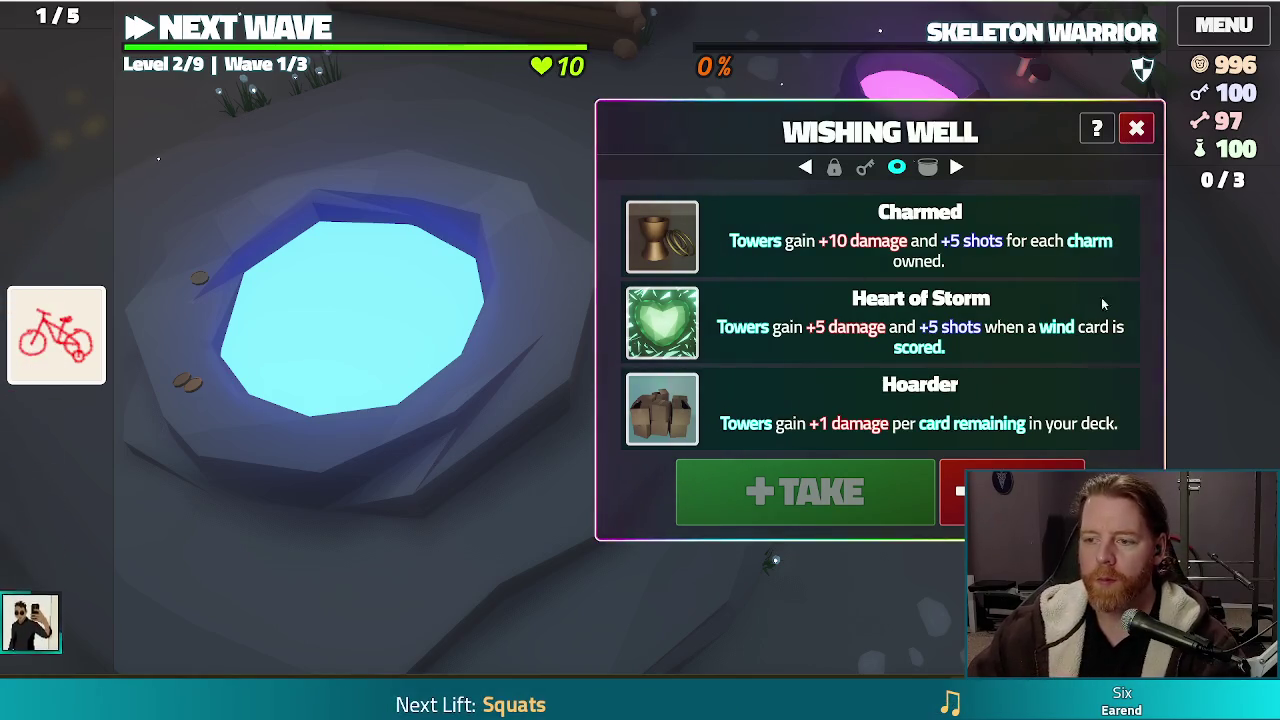
key("Escape")
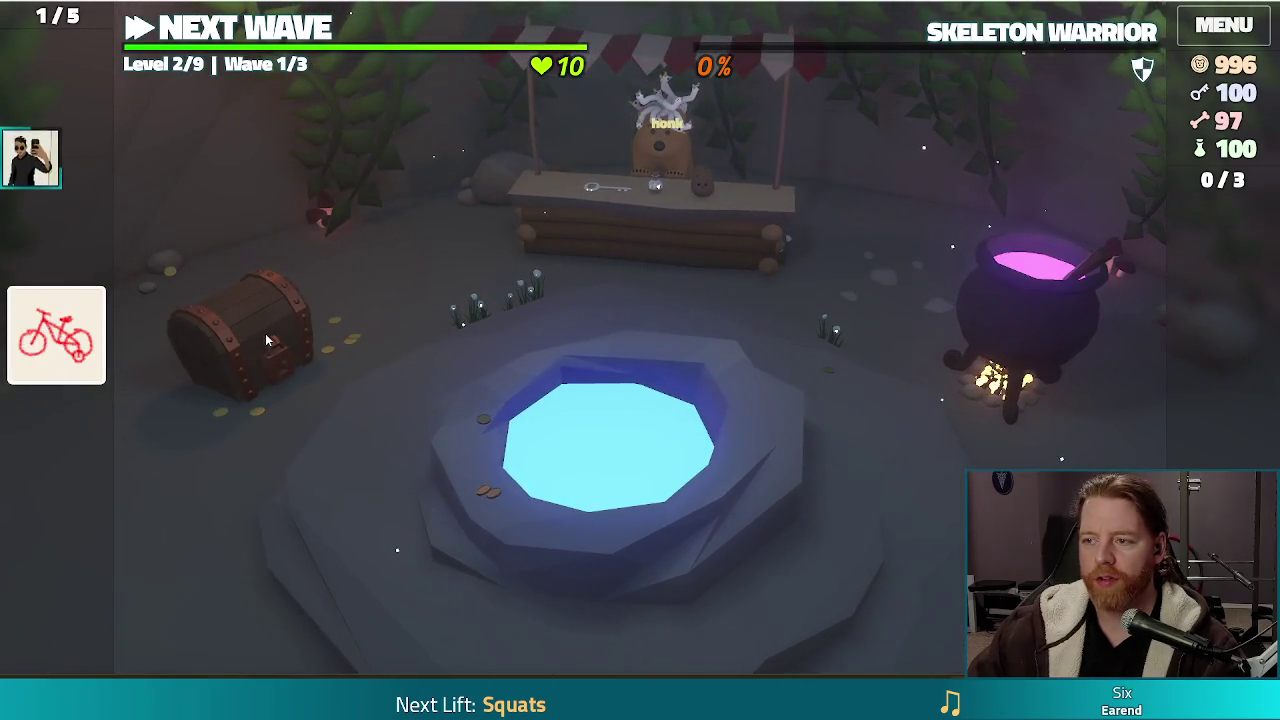
Unlock the Treasure Chest with a key, select the Skull With Gold Teeth, and close the Hoard panel
left_click(255, 335)
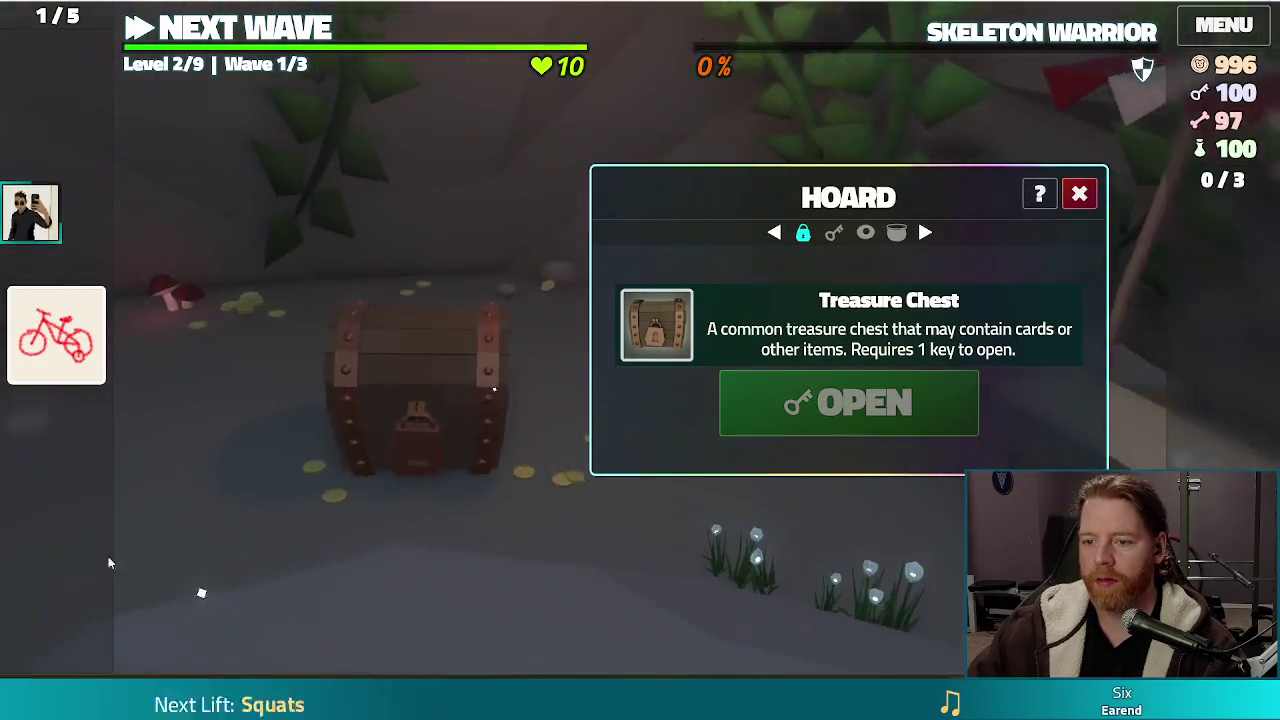
left_click(708, 334)
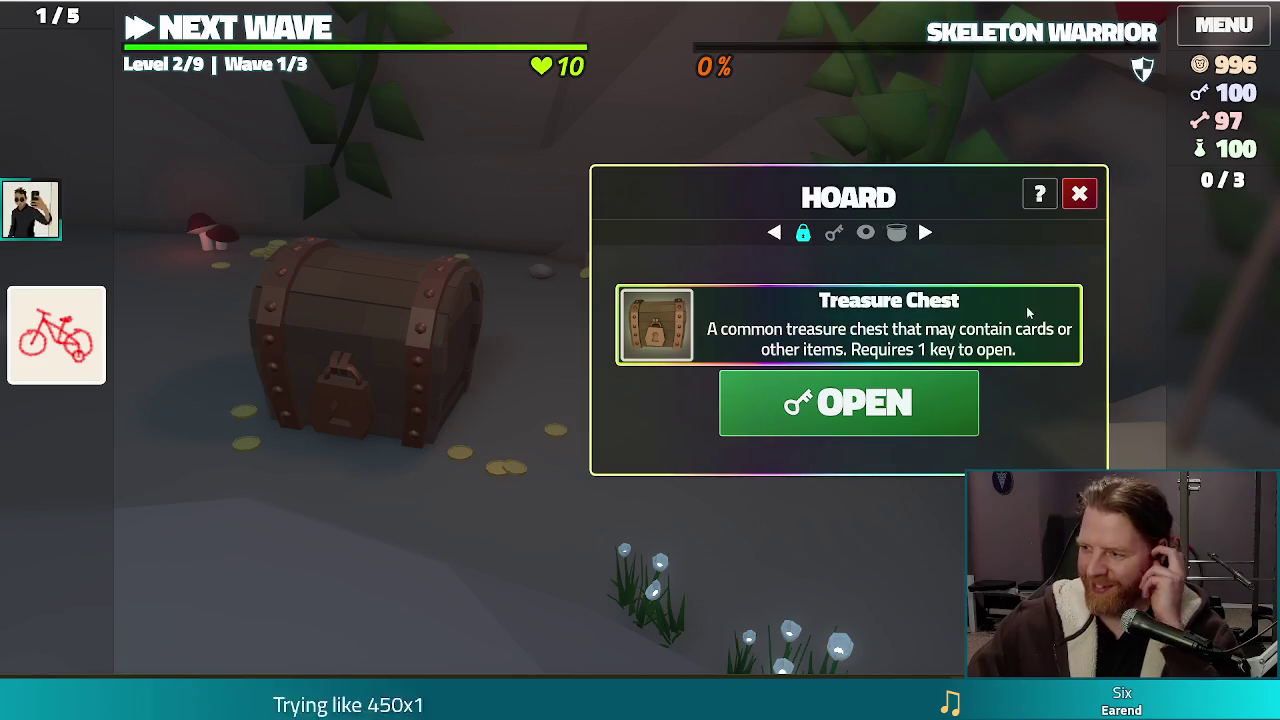
left_click(795, 405)
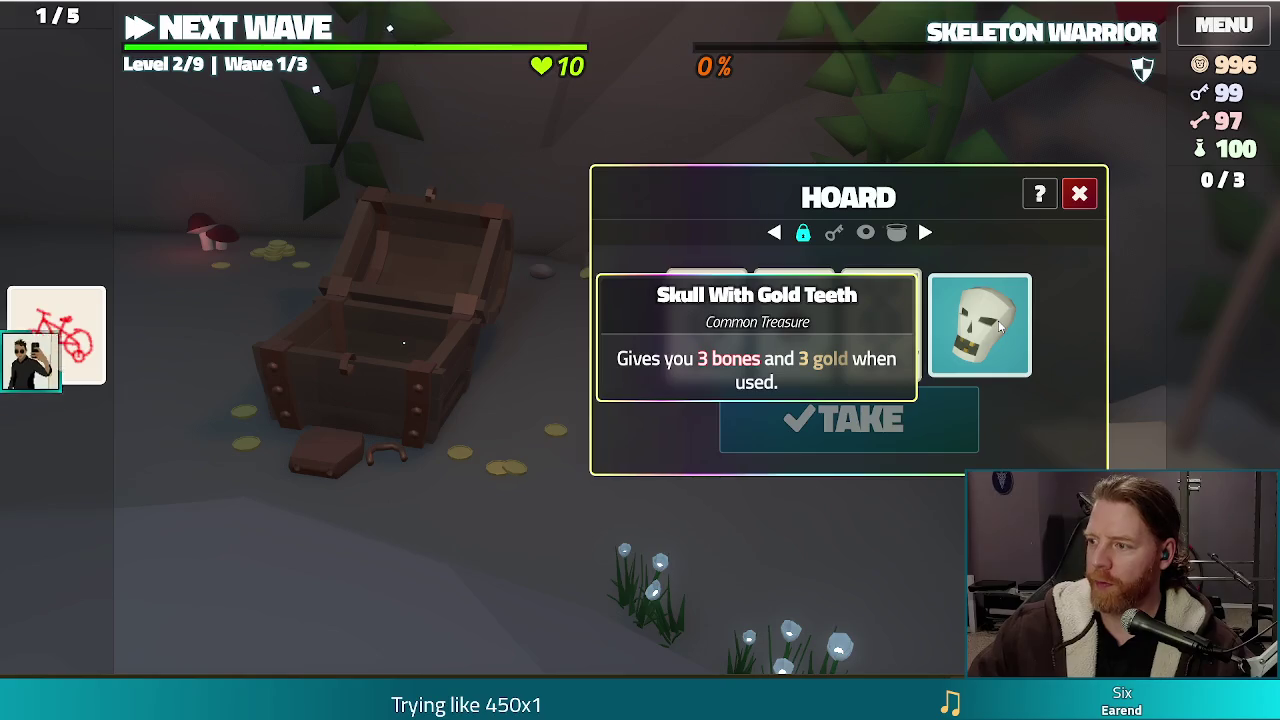
left_click(970, 342)
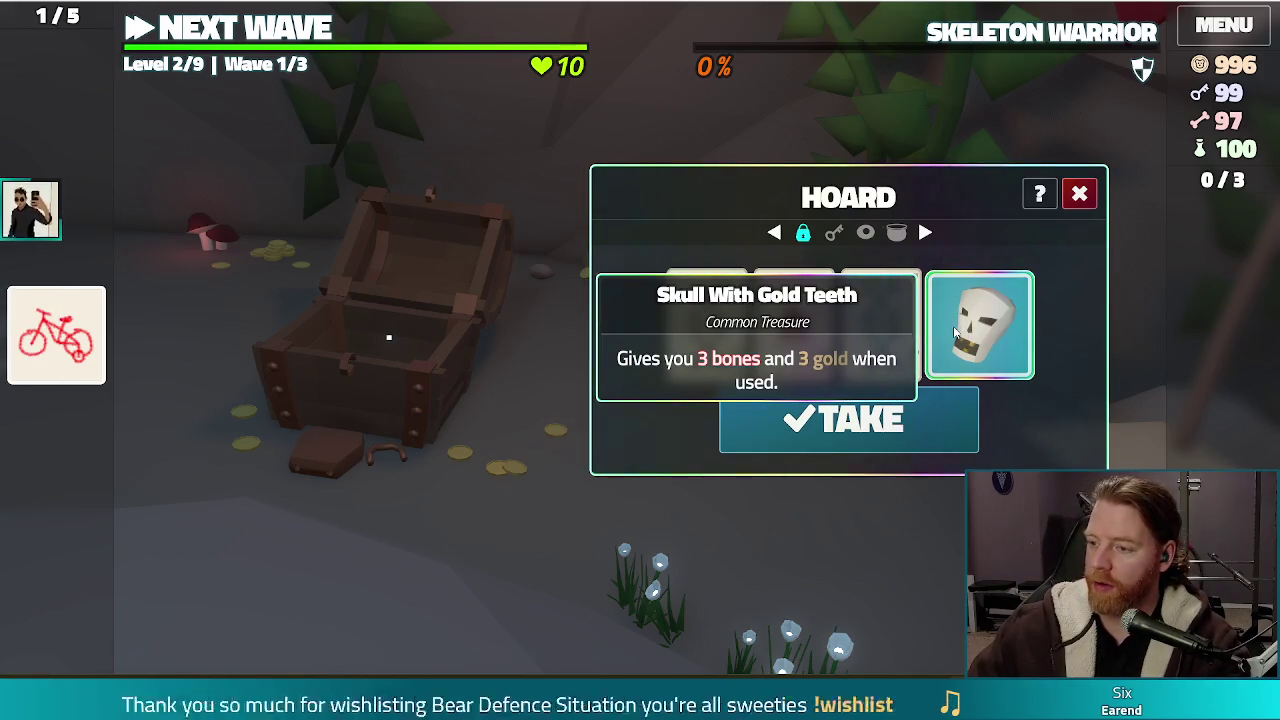
left_click(1082, 196)
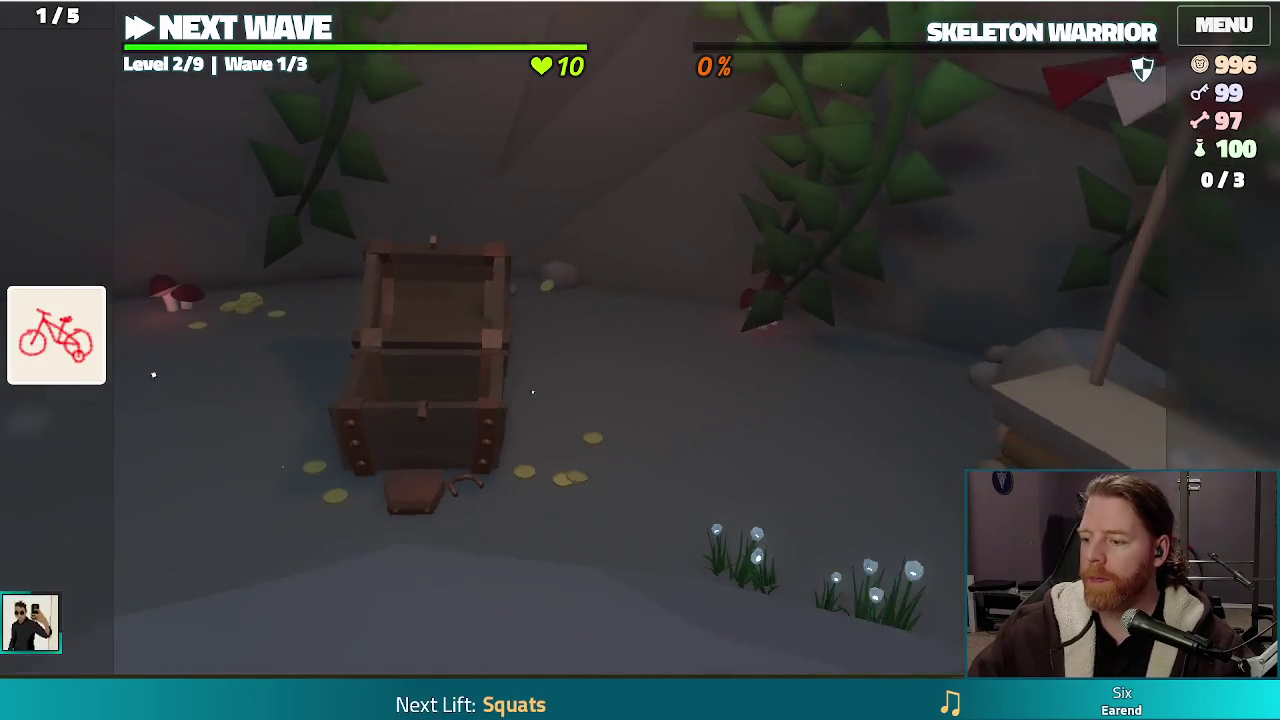
key("Tab")
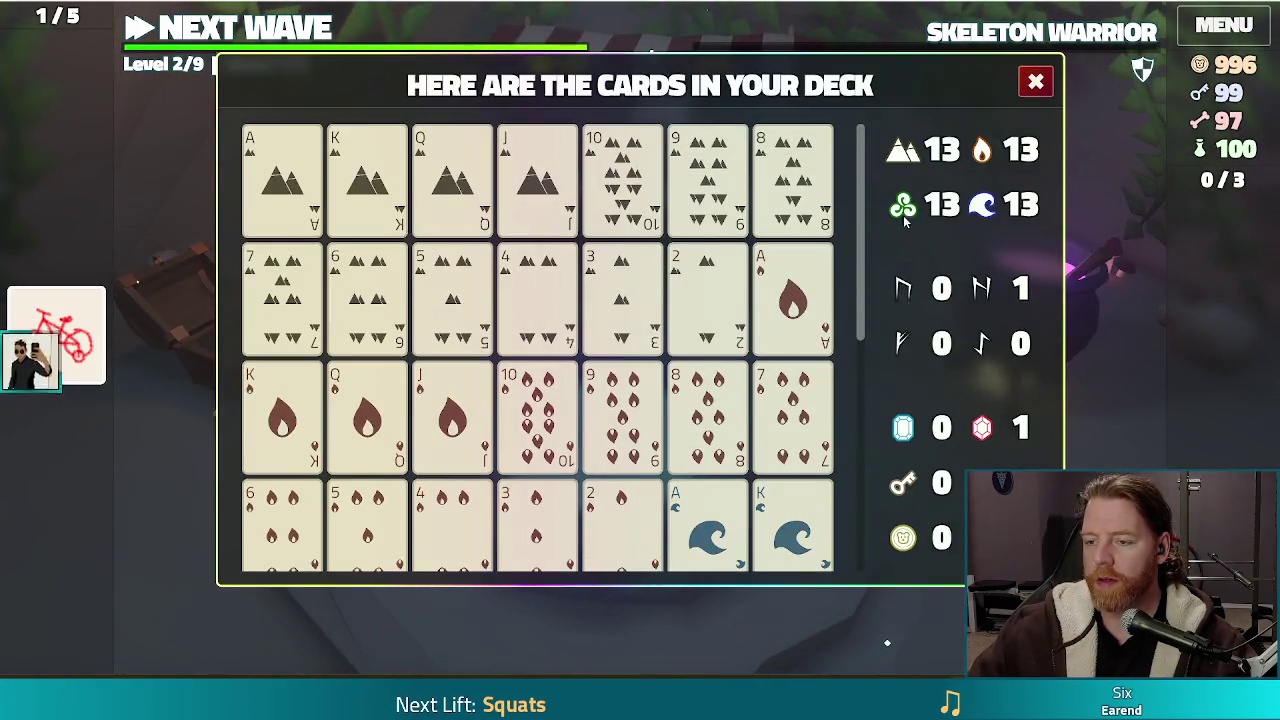
mouse_move(695, 187)
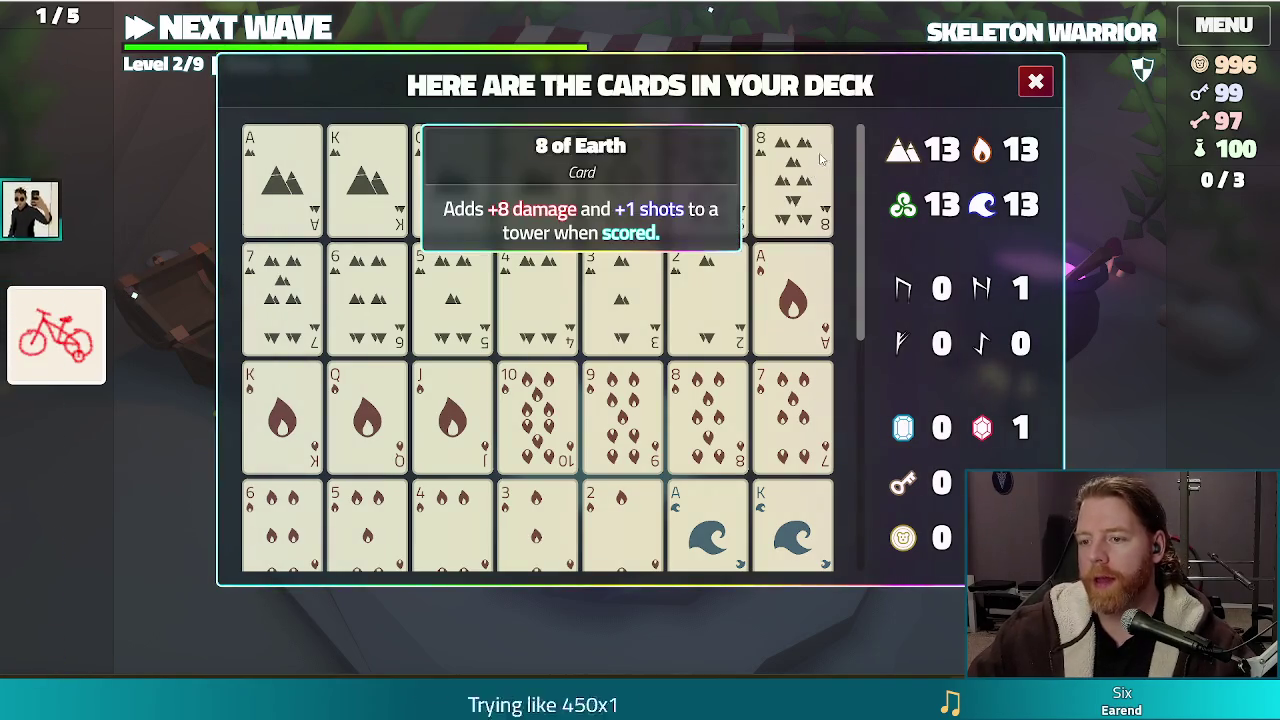
scroll(847, 222, "down", 1)
mouse_move(847, 215)
left_mouse_down()
mouse_move(845, 414)
mouse_move(855, 162)
left_mouse_up()
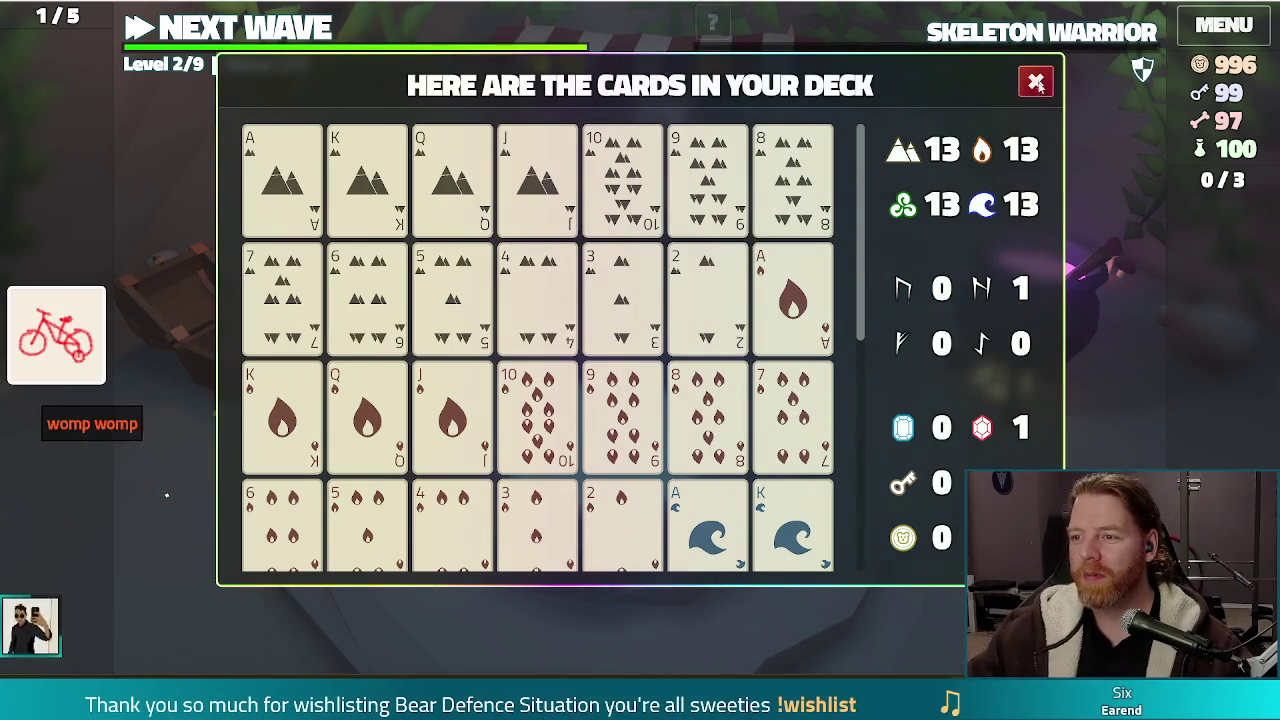
key("Escape")
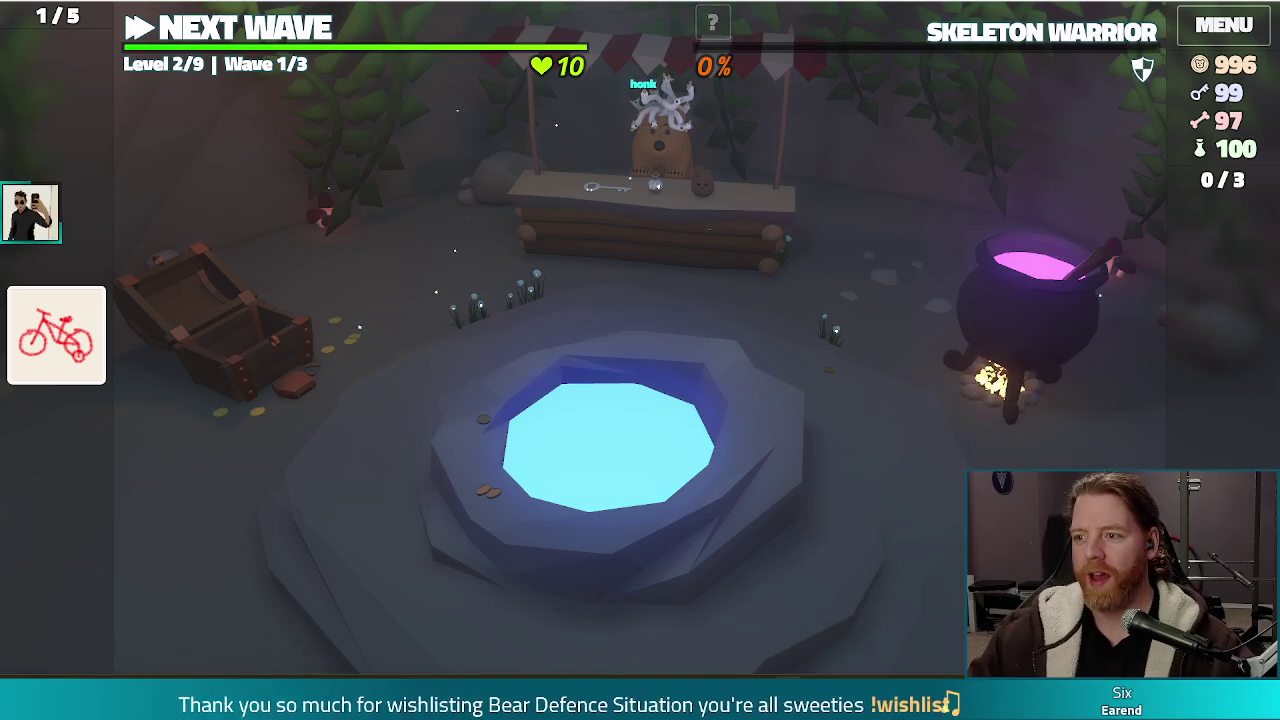
key("F11")
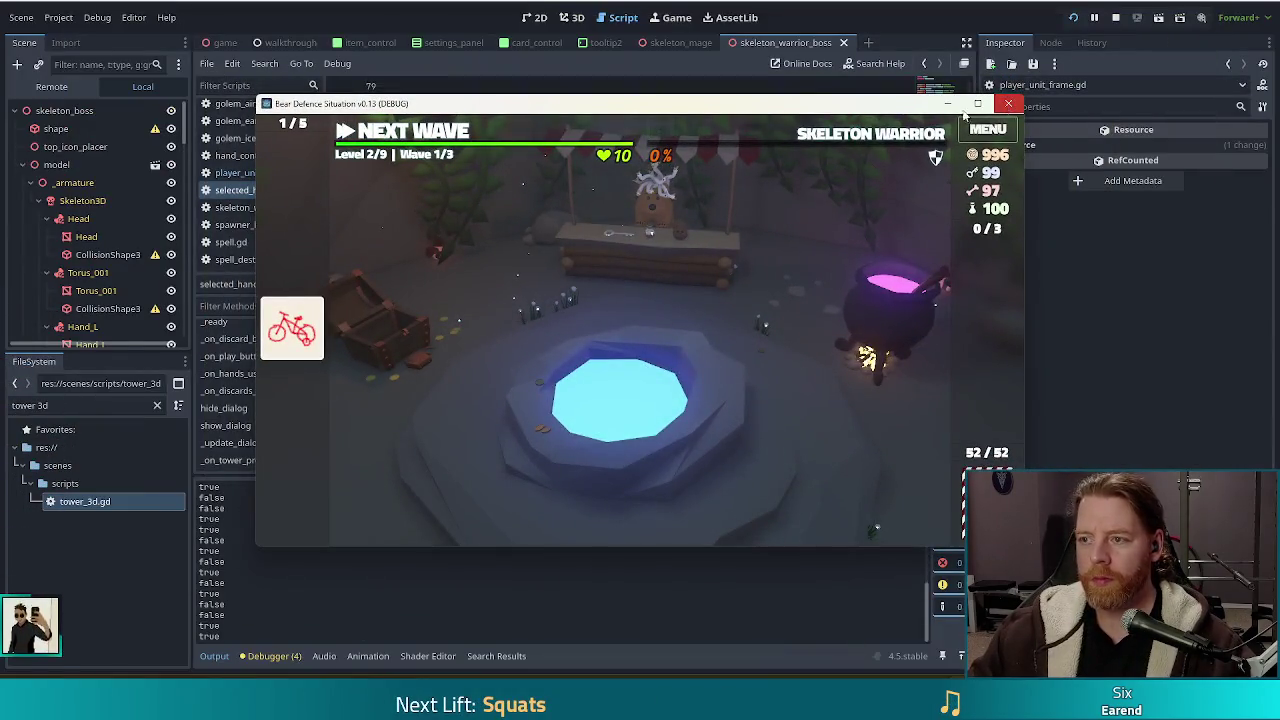
Stop the running game and place the cursor on show_dialog's add_child line in selected_hand_ui.gd
left_click(1008, 103)
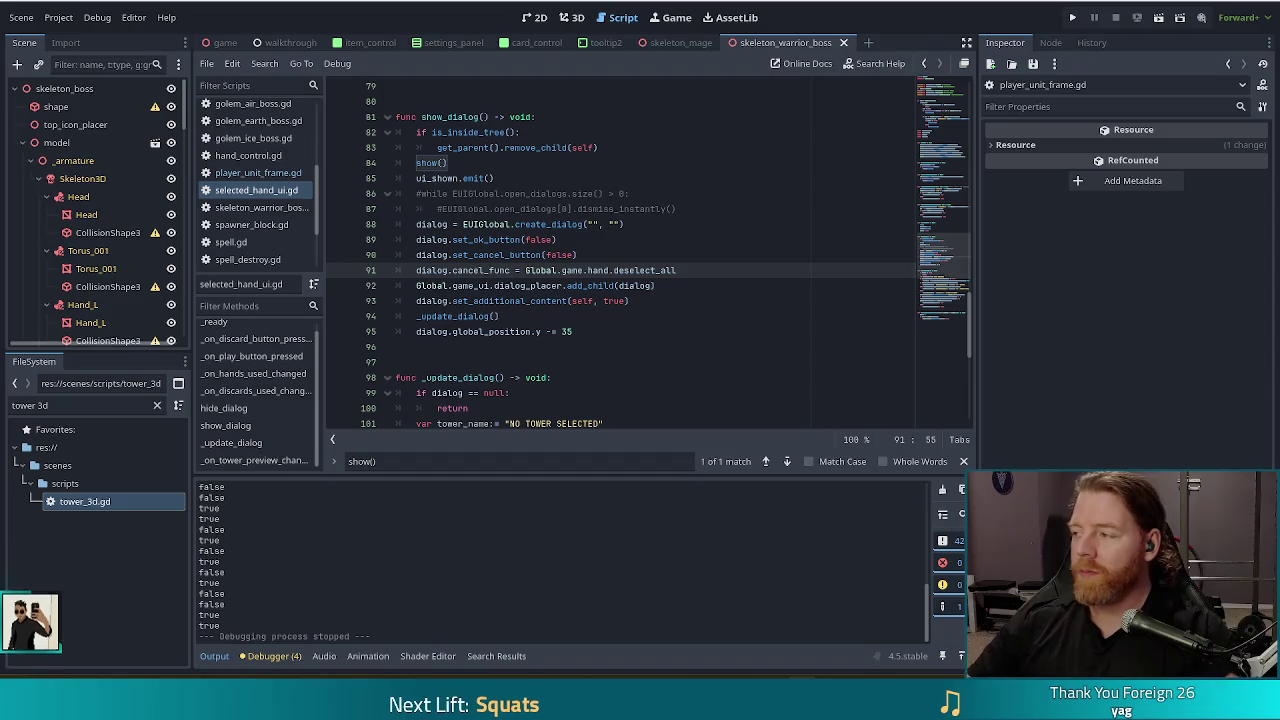
left_click(619, 285)
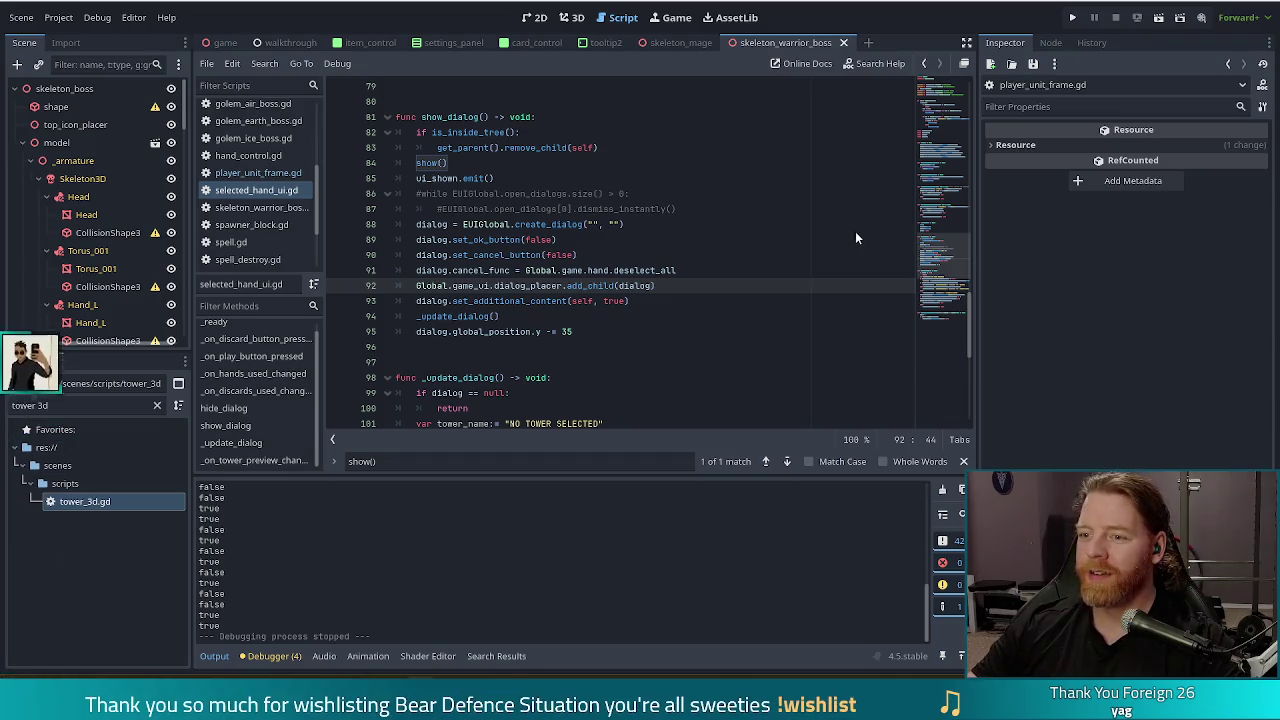
Switch to the browser window showing the shared pixel-art image
key("alt+Tab")
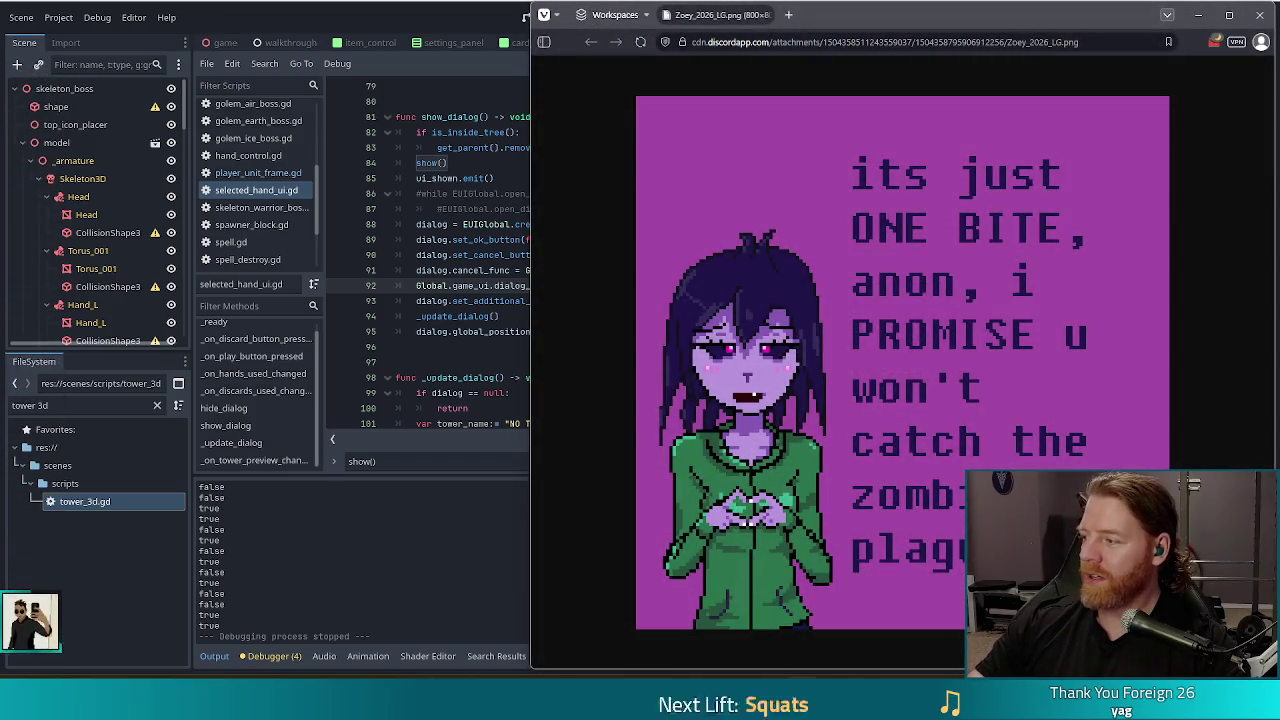
Move the image window left, view it, then close it to return to the script editor
left_click_drag(1046, 17, 683, 17)
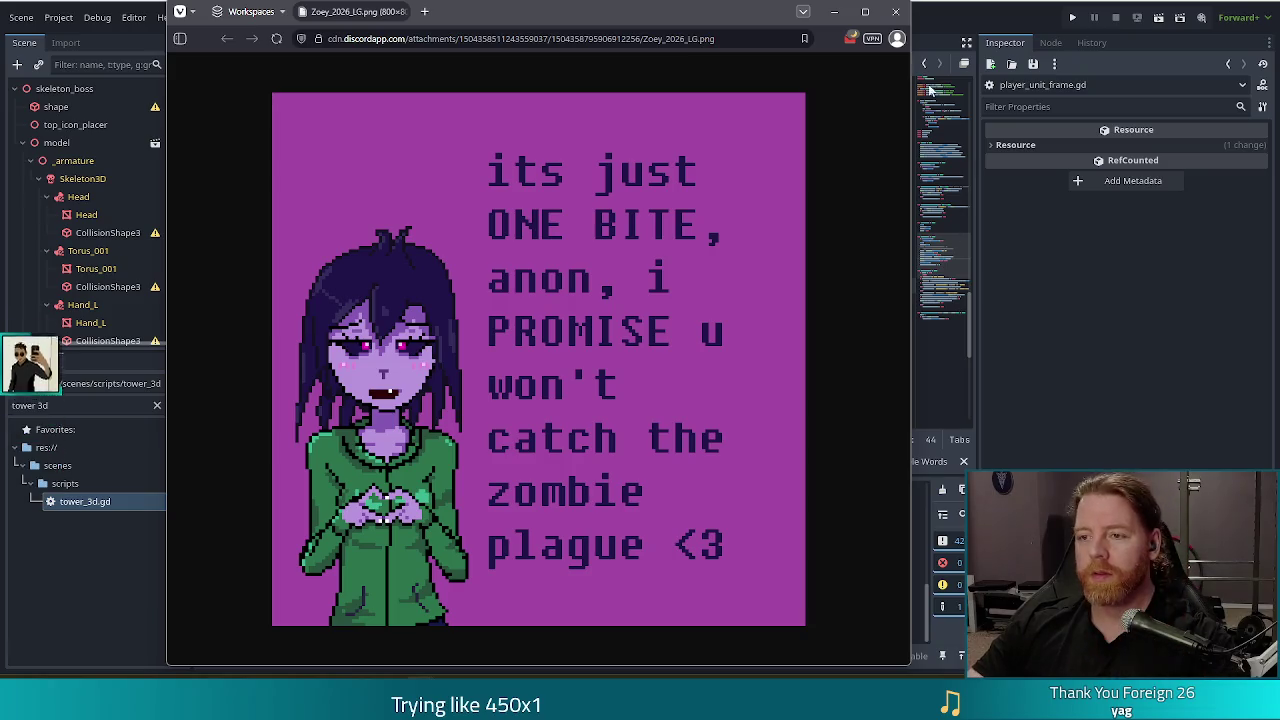
left_click(897, 13)
left_click(604, 254)
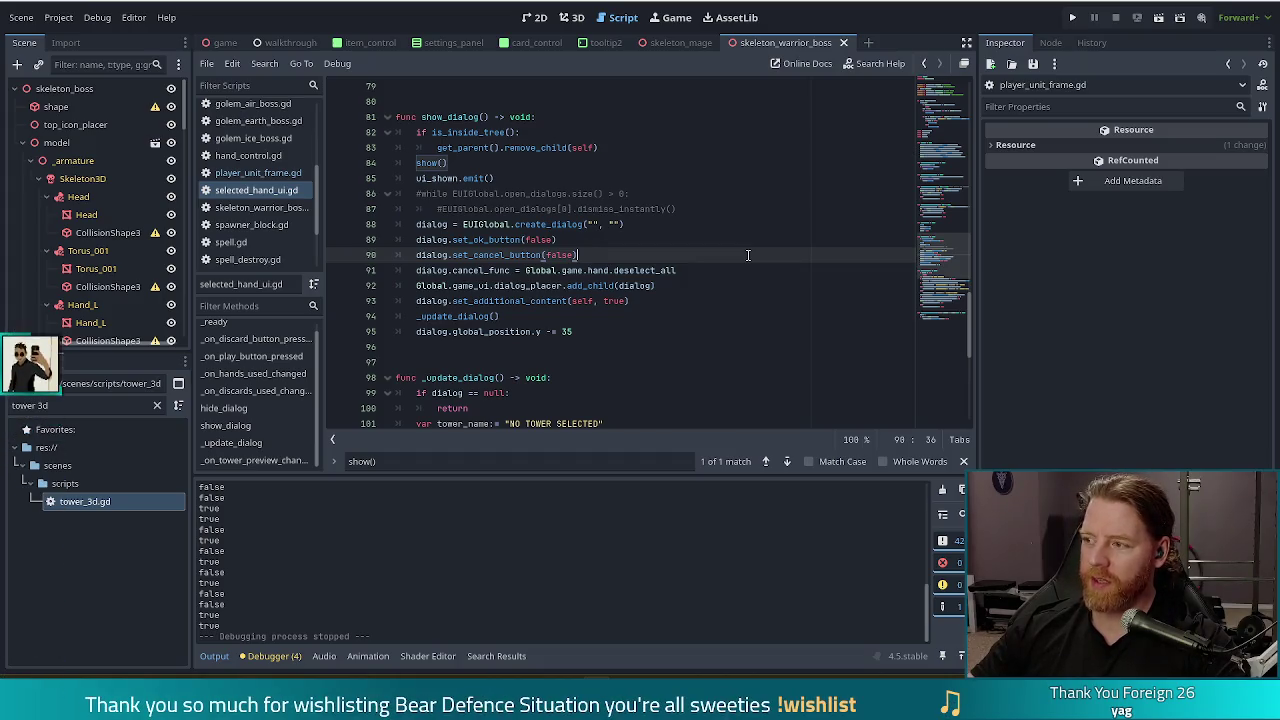
Close the skeleton_warrior_boss and skeleton_mage scene tabs
key("Left")
key("Left")
key("Left")
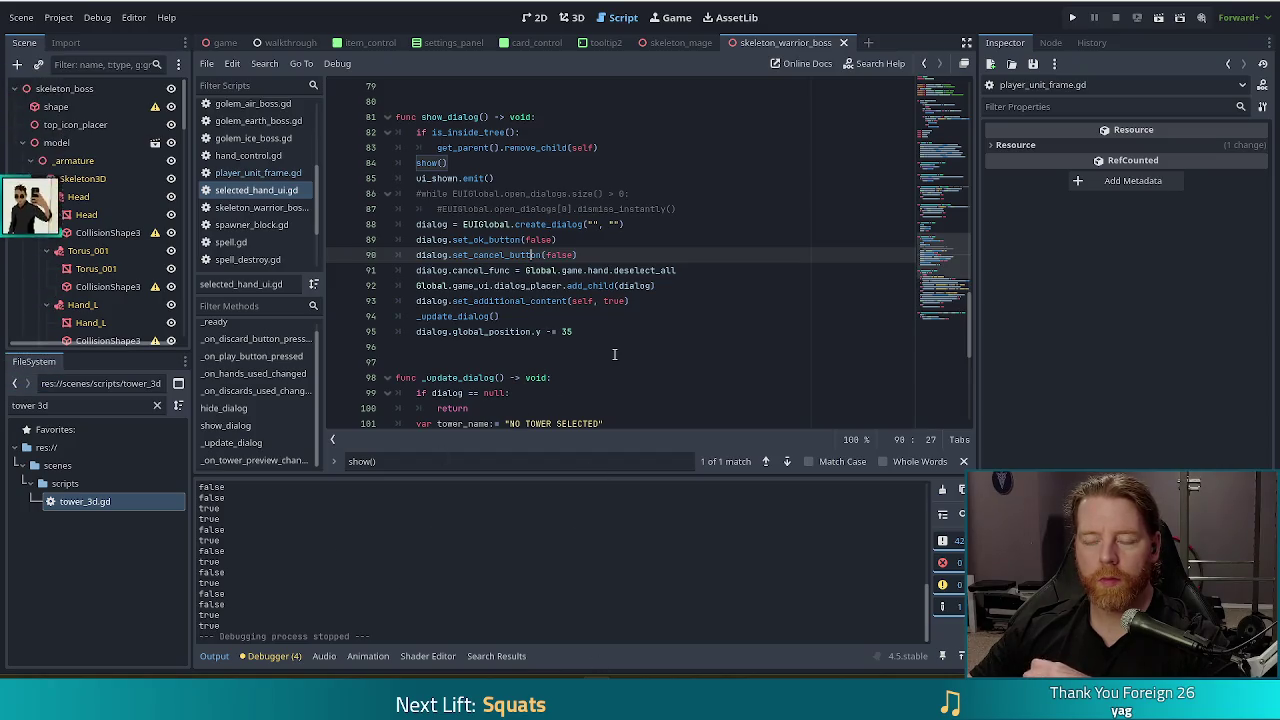
left_click(608, 251)
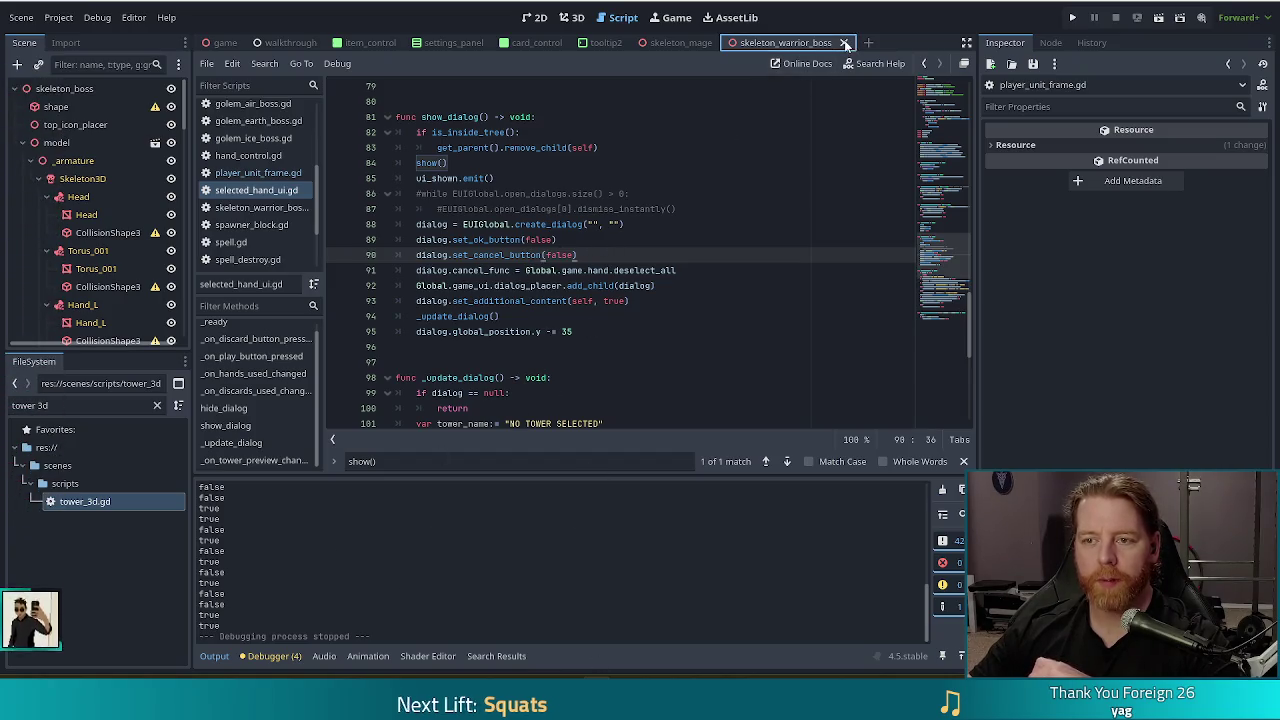
left_click(843, 42)
left_click(731, 43)
Check what the dialog variable is, then open player_unit_frame.gd
left_click(535, 222)
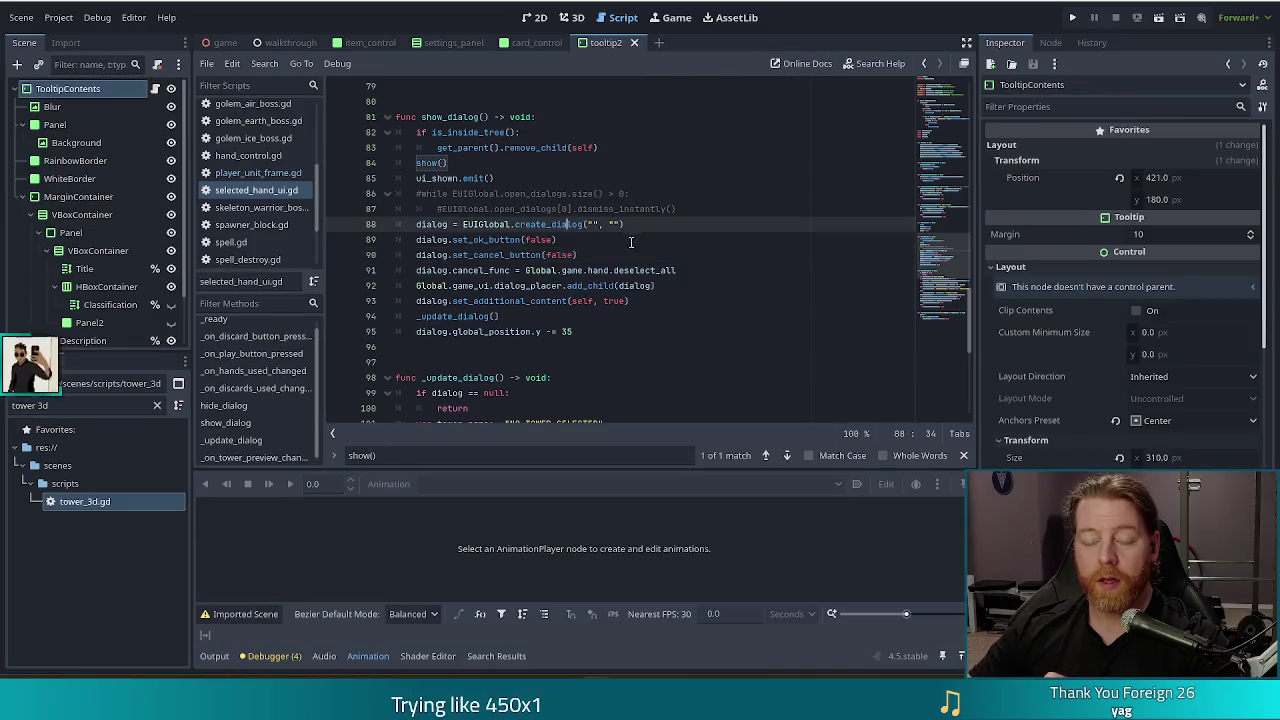
left_click(653, 286)
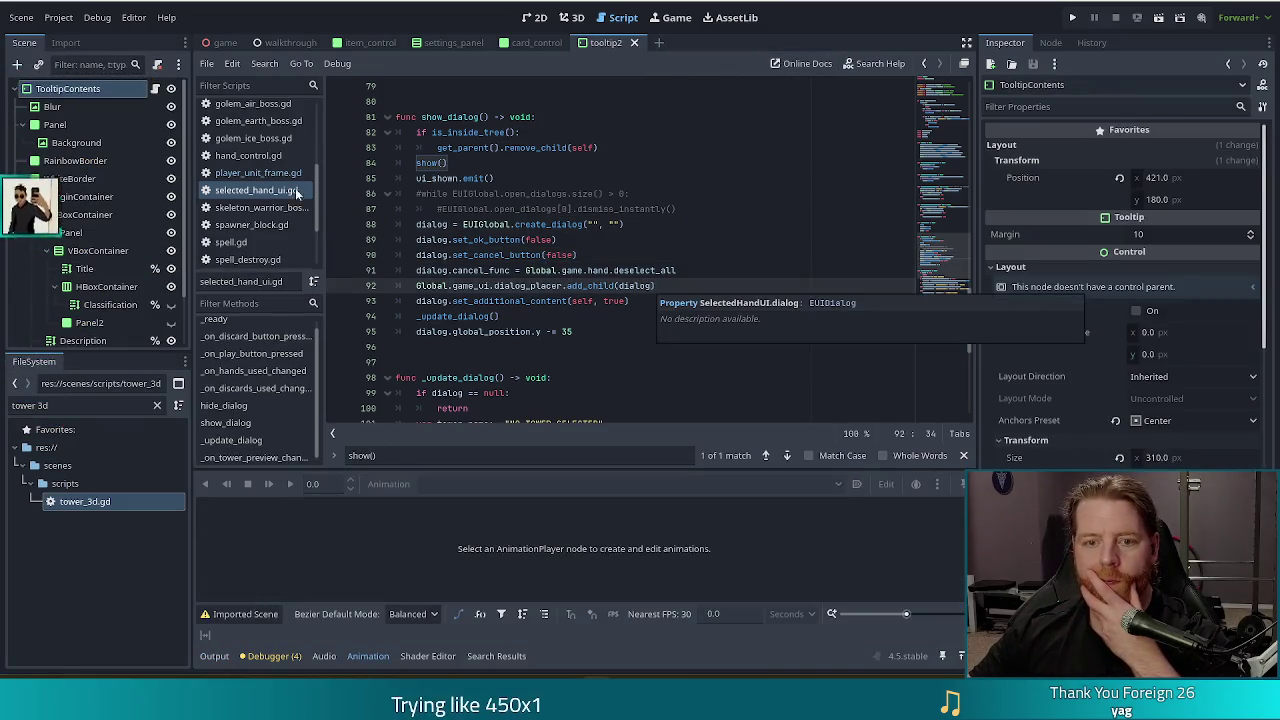
left_click(257, 170)
left_click(605, 285)
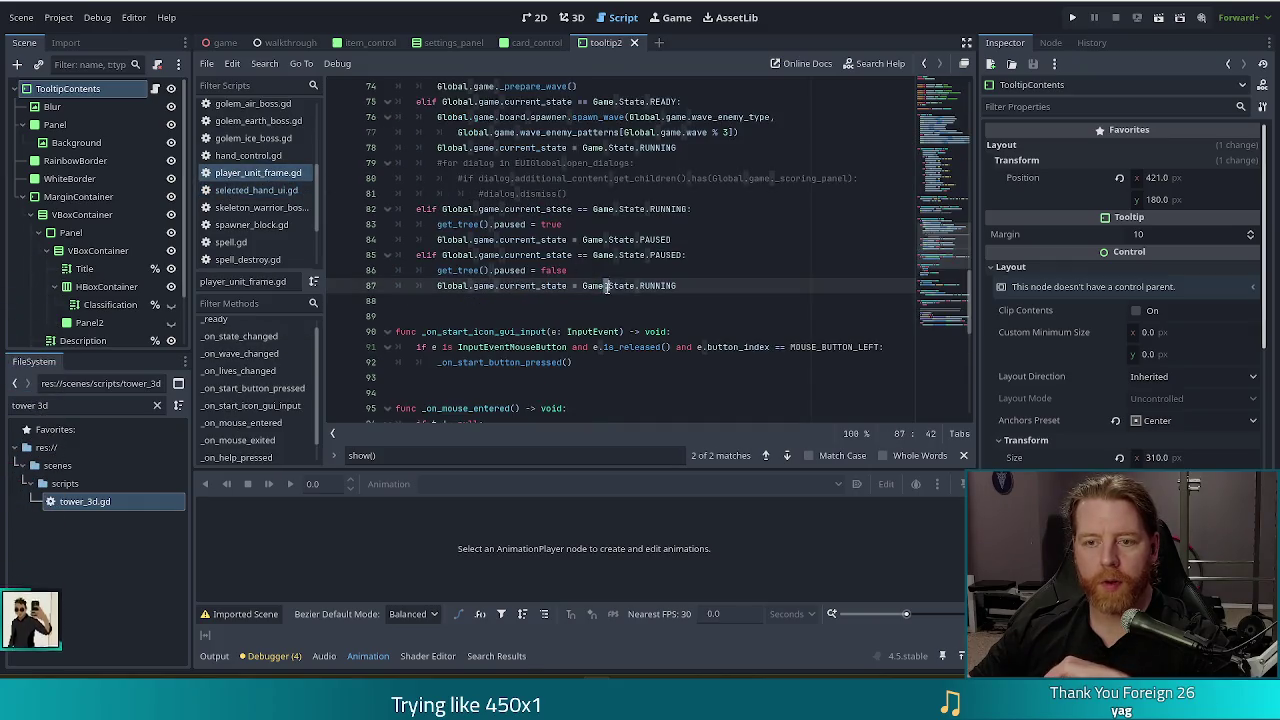
Review the start icon input handler and _on_ui_visibility_changed in player_unit_frame.gd
scroll(605, 300, "up", 1)
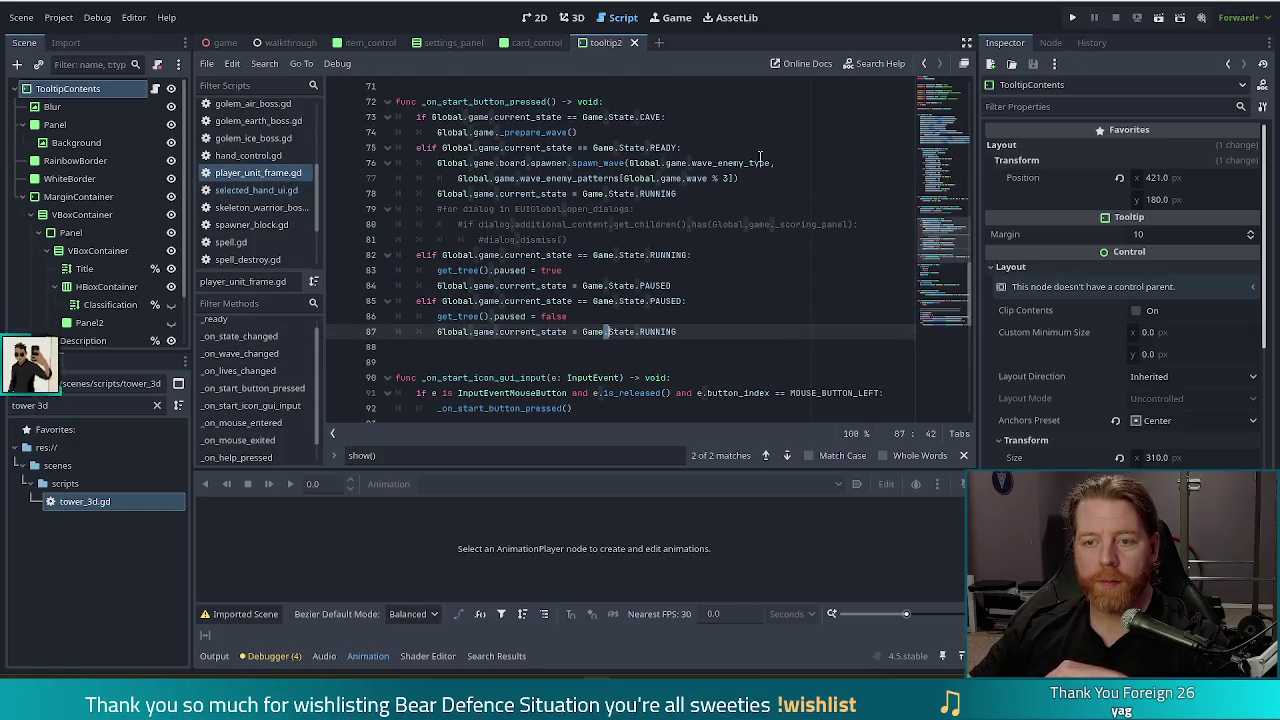
scroll(600, 300, "down", 10)
left_click(570, 313)
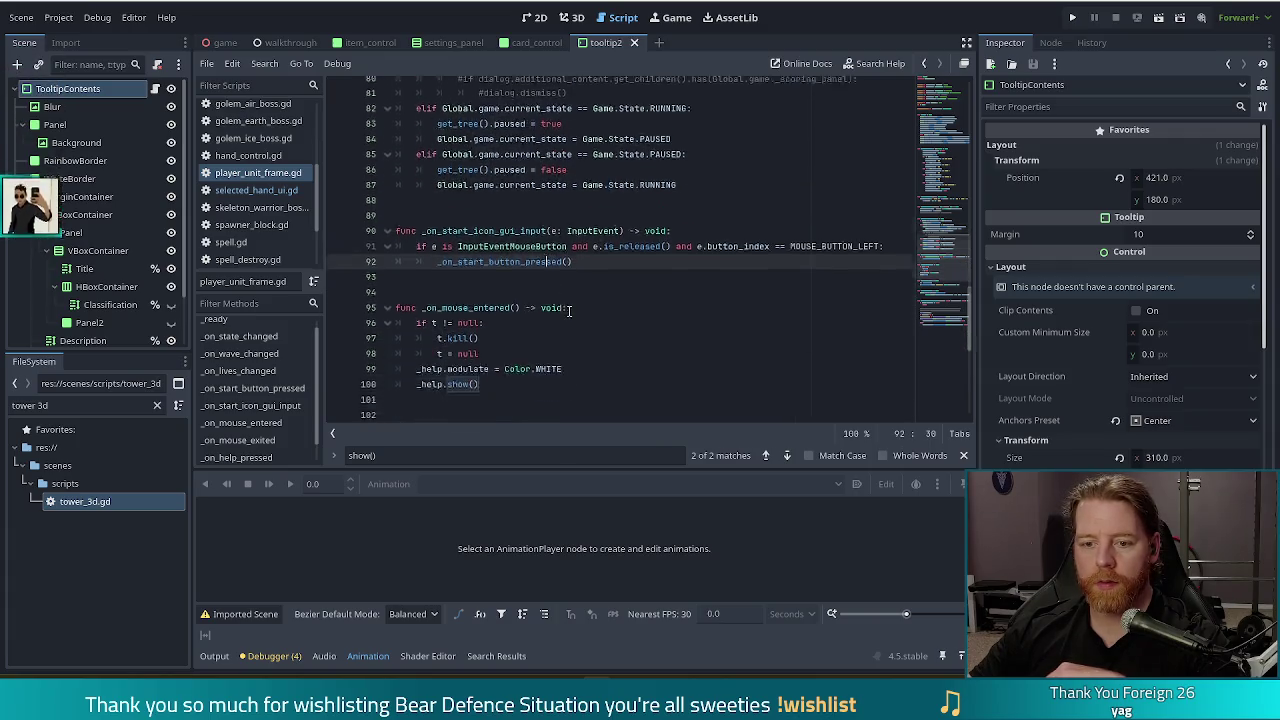
left_click(600, 285)
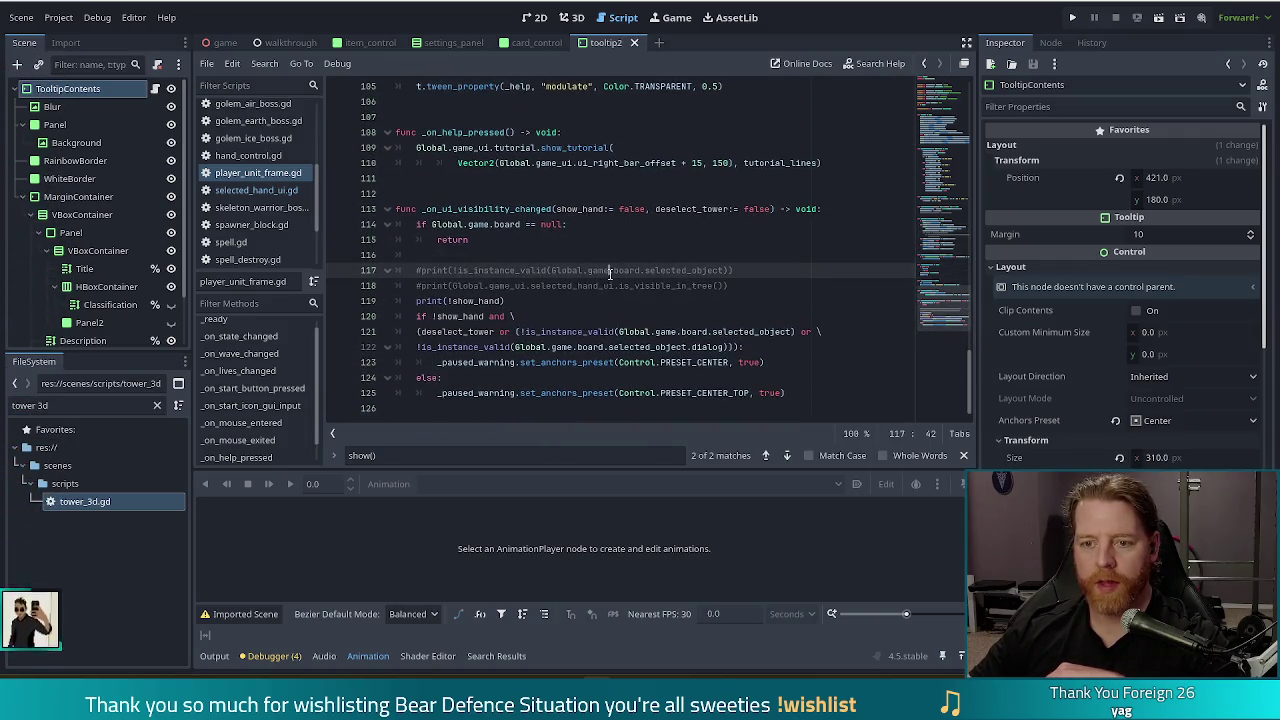
left_click_drag(944, 287, 952, 167)
scroll(911, 156, "up", 10)
Examine the ui_shown and ui_hidden connections in _ready, then switch to selected_hand_ui.gd
left_click(744, 287)
key("Up")
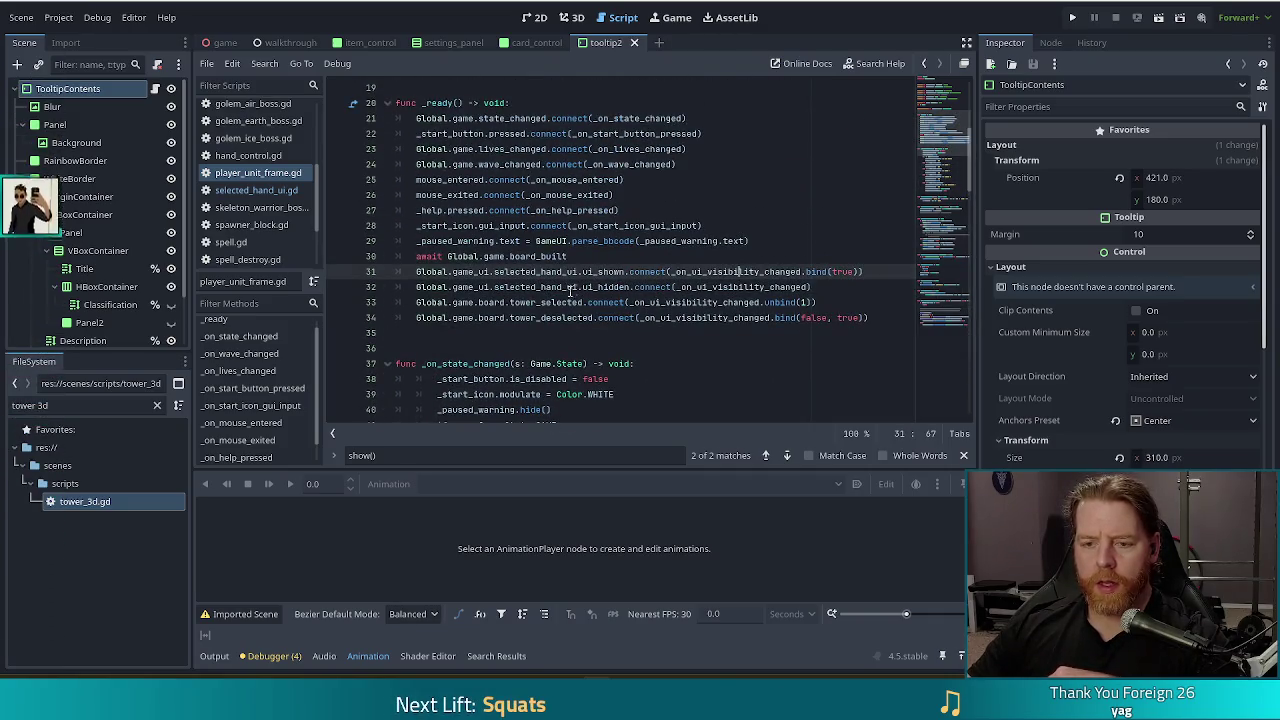
left_click_drag(483, 287, 655, 287)
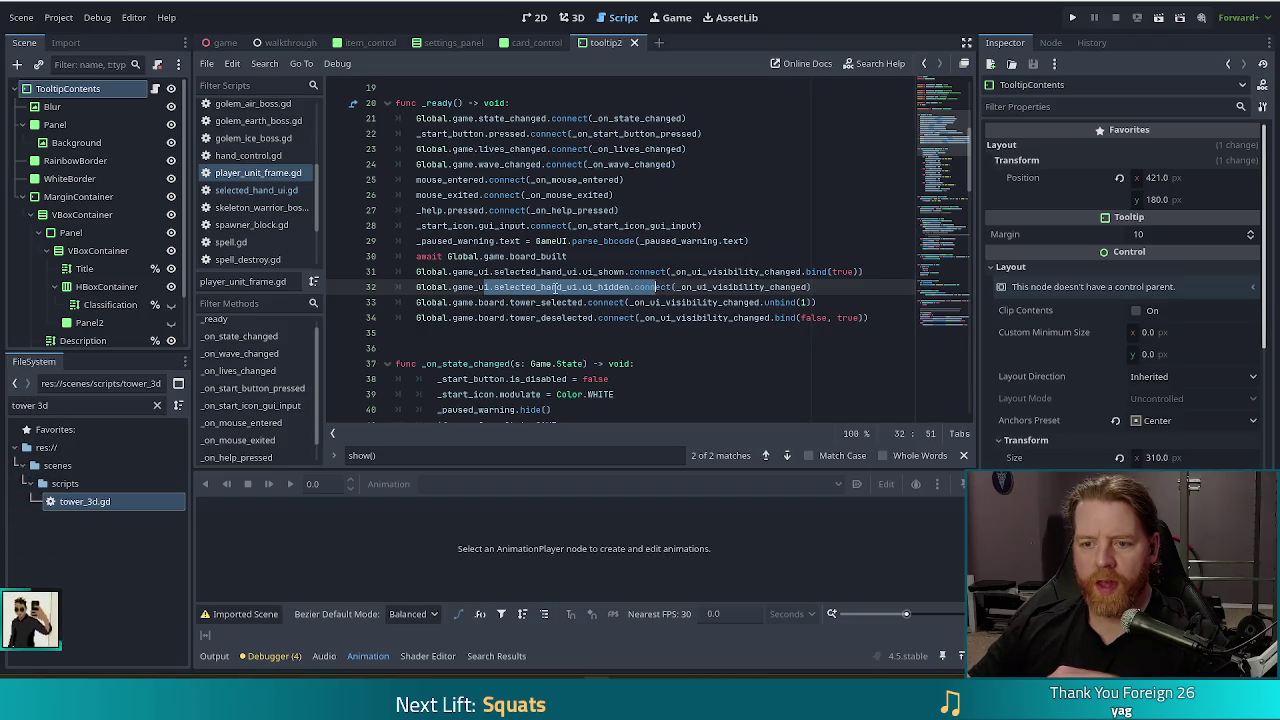
left_click(720, 287)
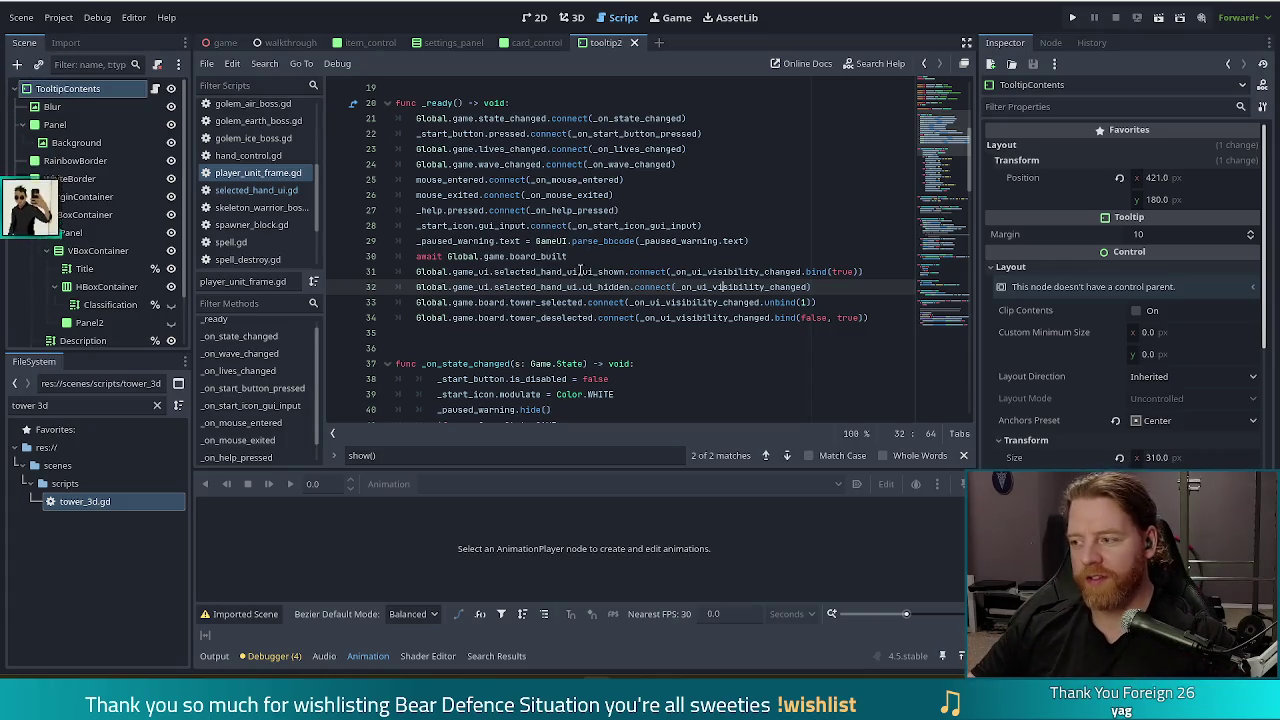
left_click(857, 272)
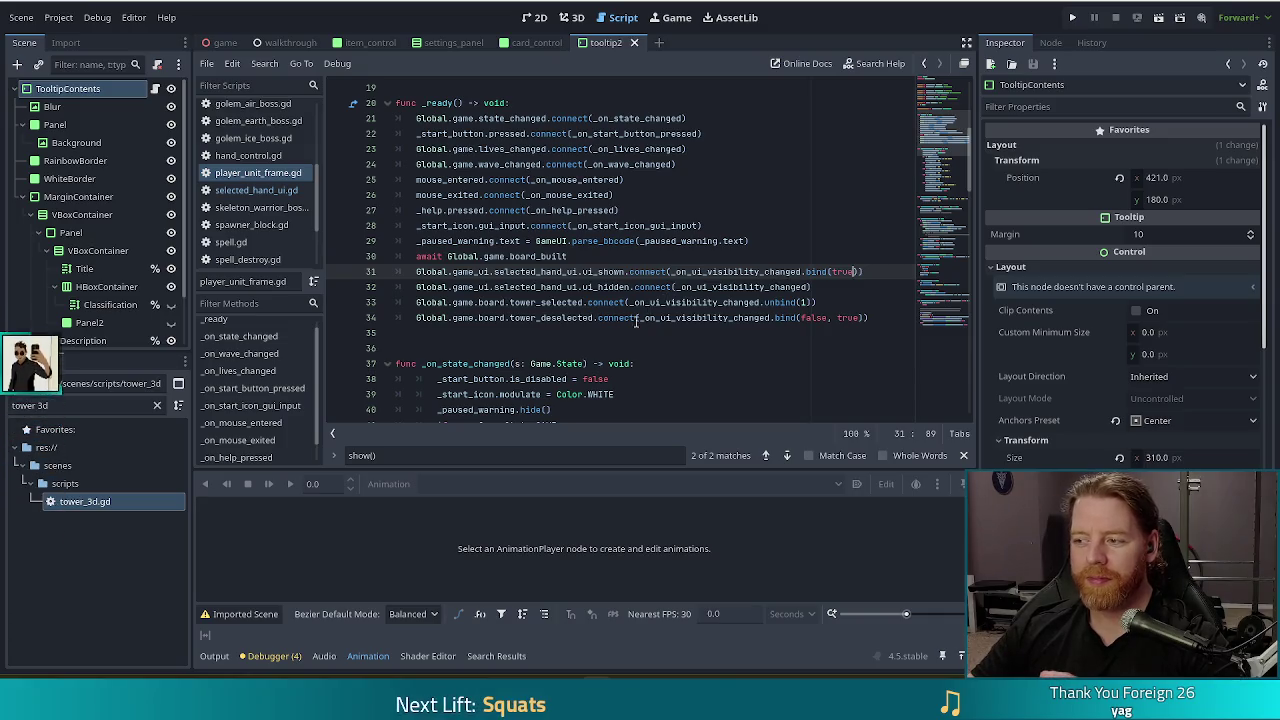
left_click(787, 287)
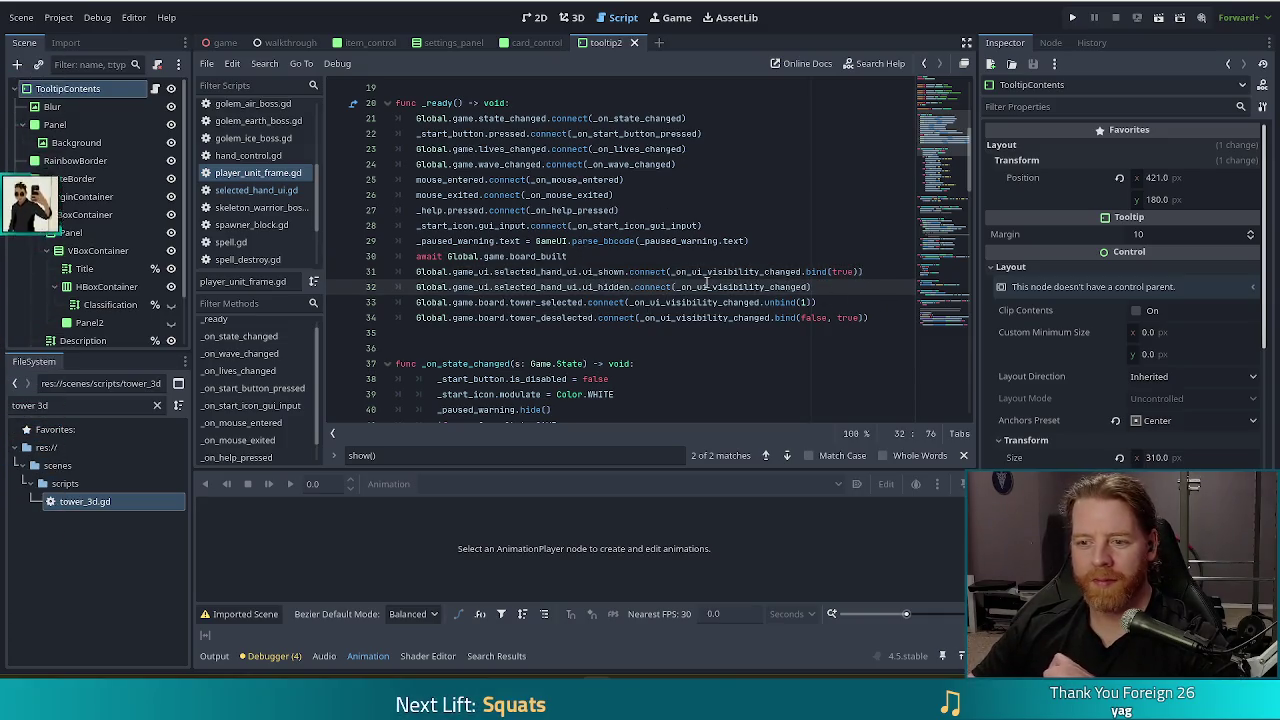
mouse_move(634, 284)
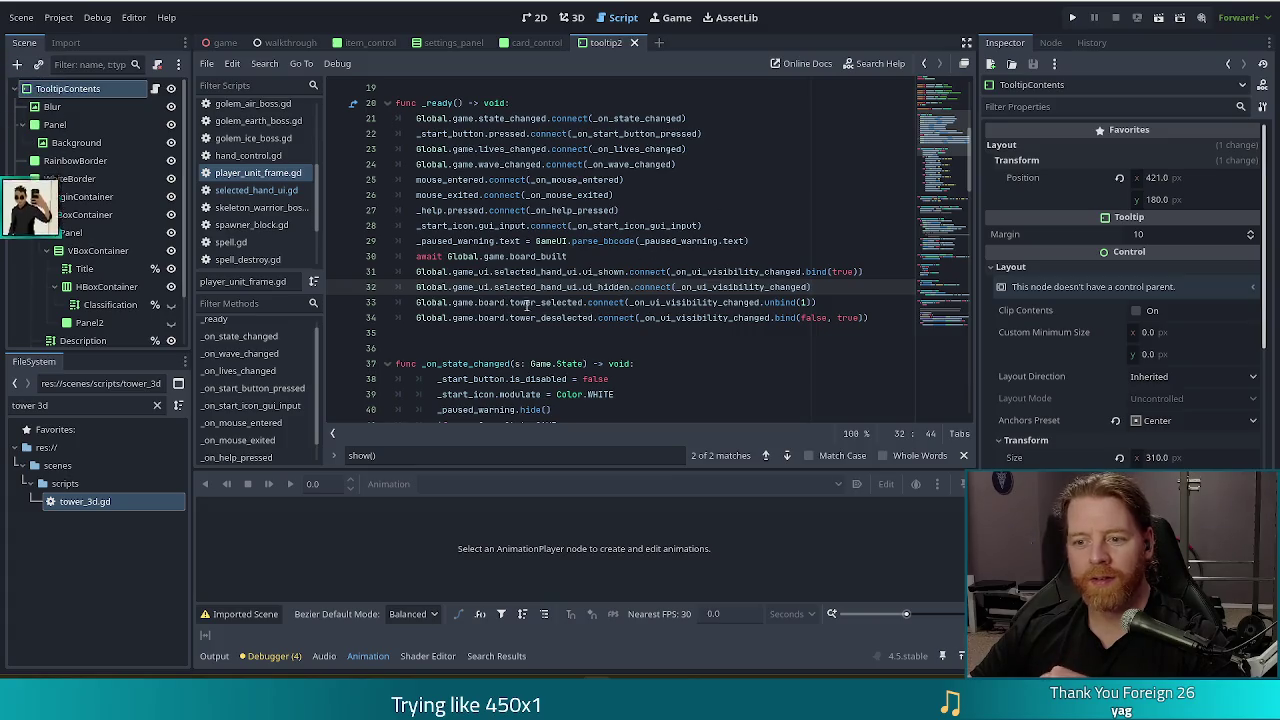
left_click(766, 272)
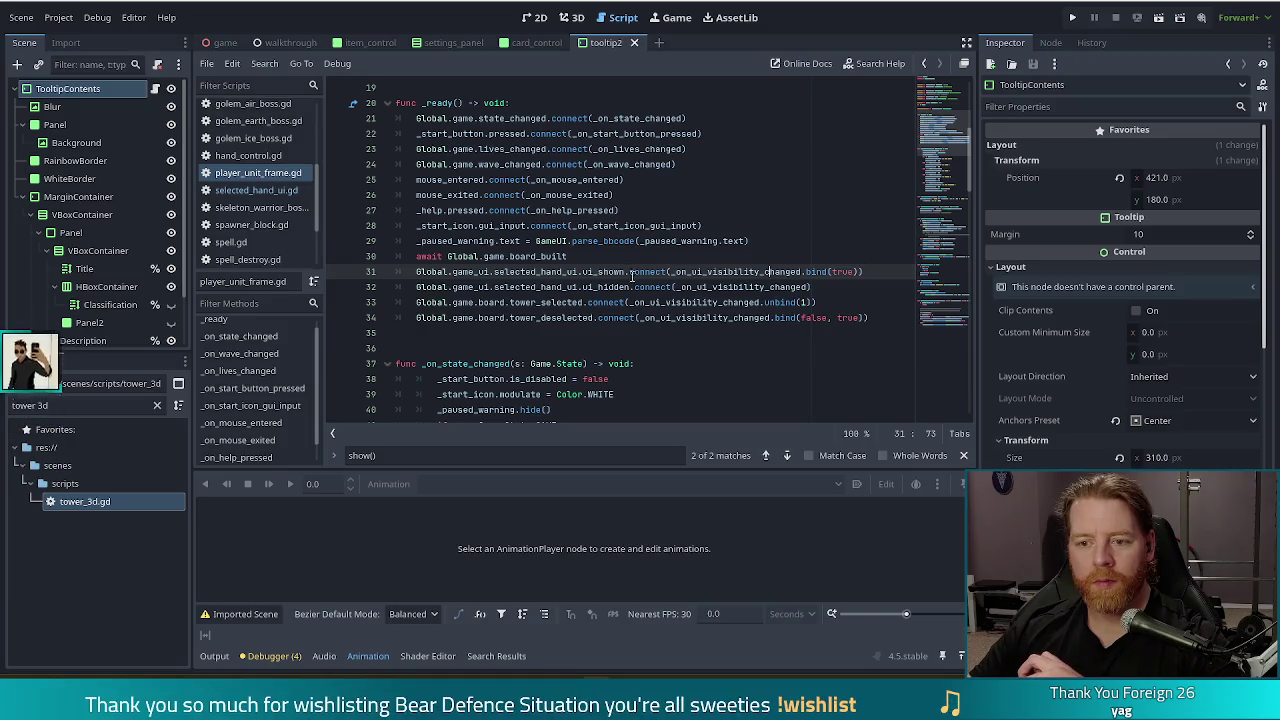
left_click(723, 286)
left_click(602, 287)
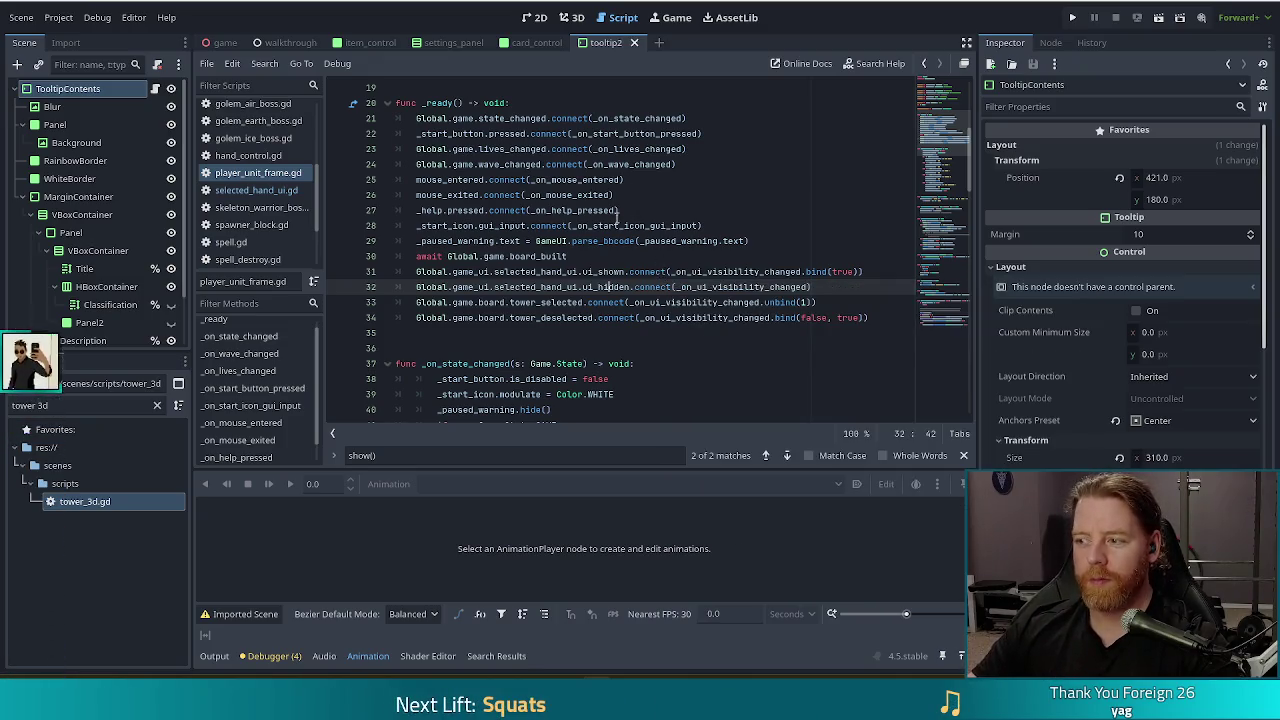
left_click(238, 190)
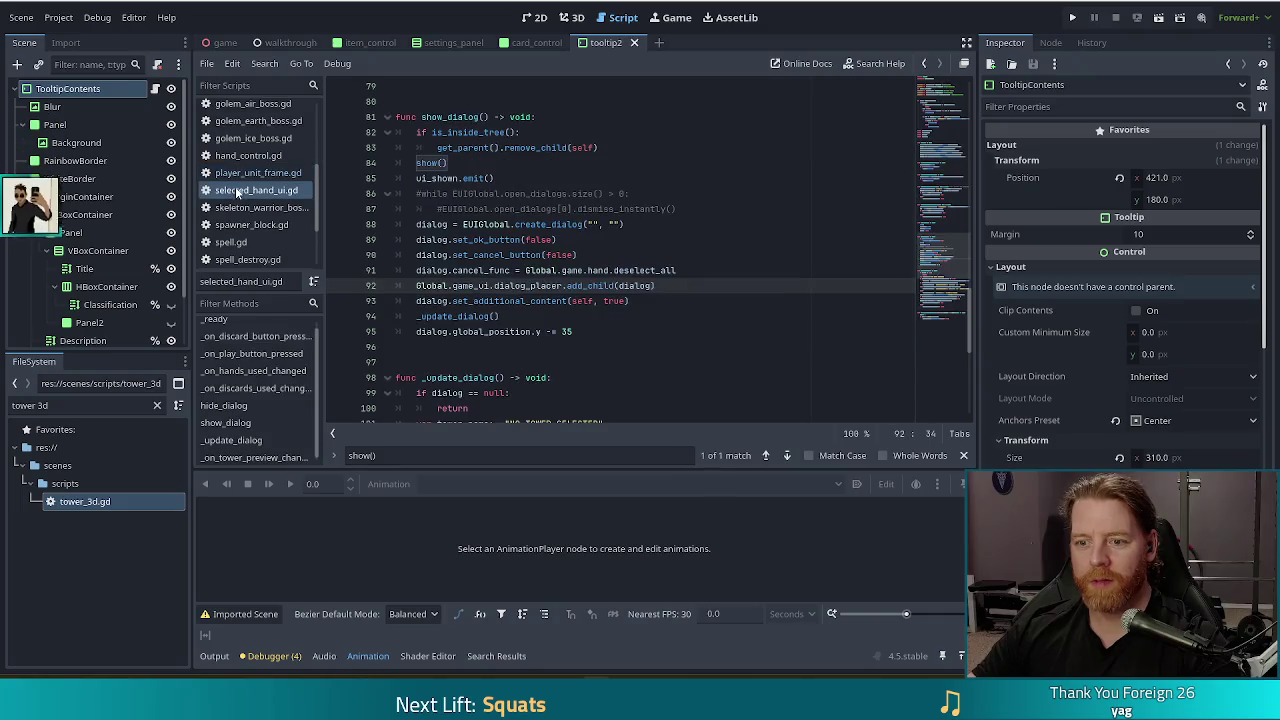
Search for 'hide' to reach hide_dialog and inspect its hide() call
left_click(448, 163)
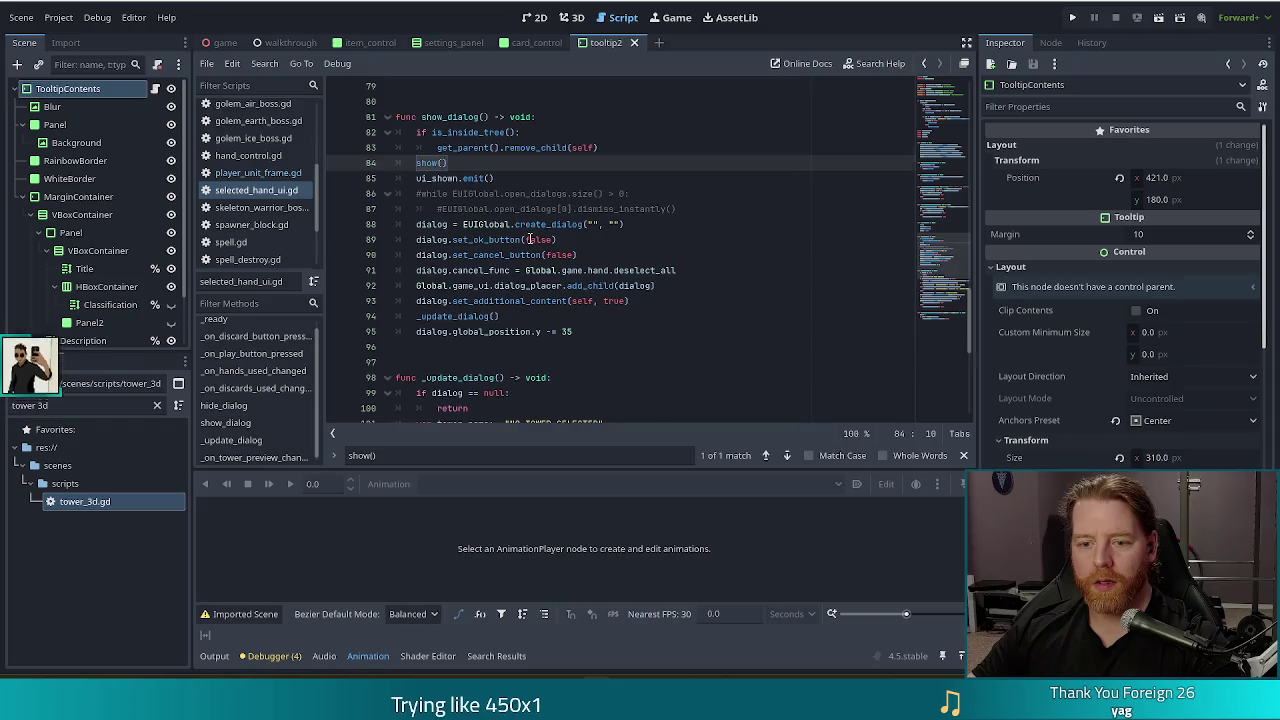
scroll(563, 238, "down", 3)
scroll(507, 195, "up", 4)
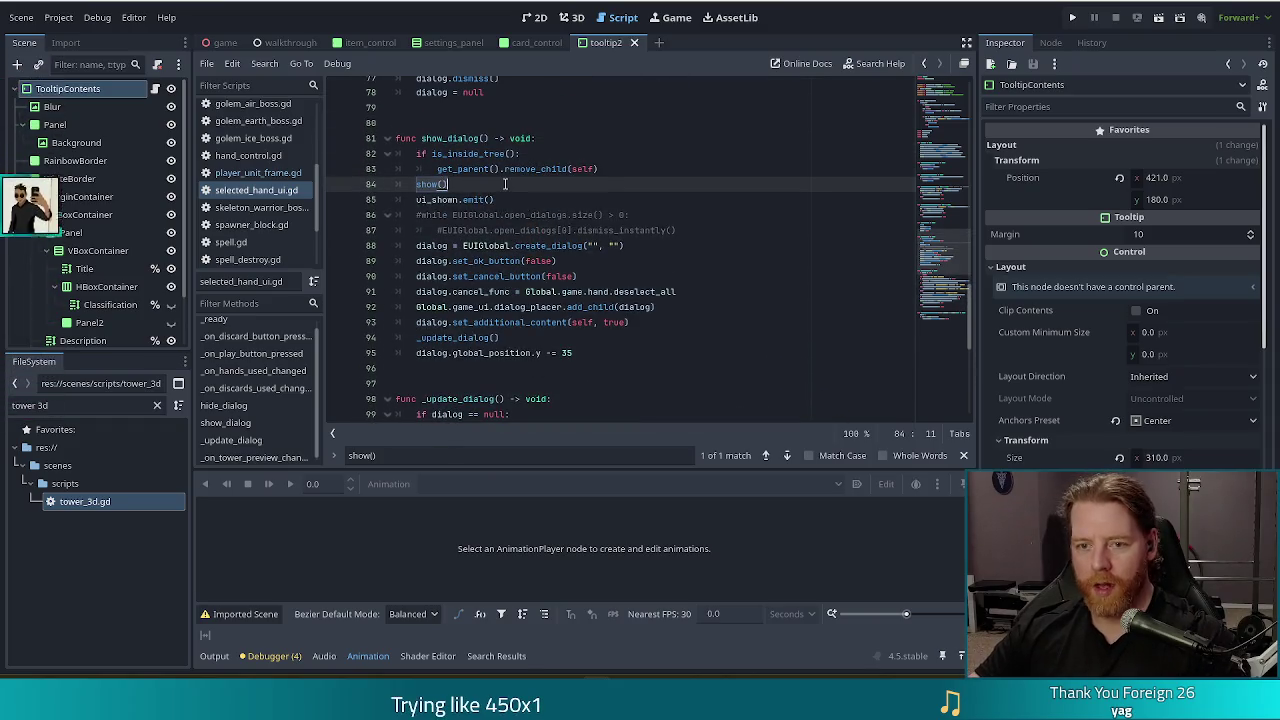
key("ctrl+f")
type("hide")
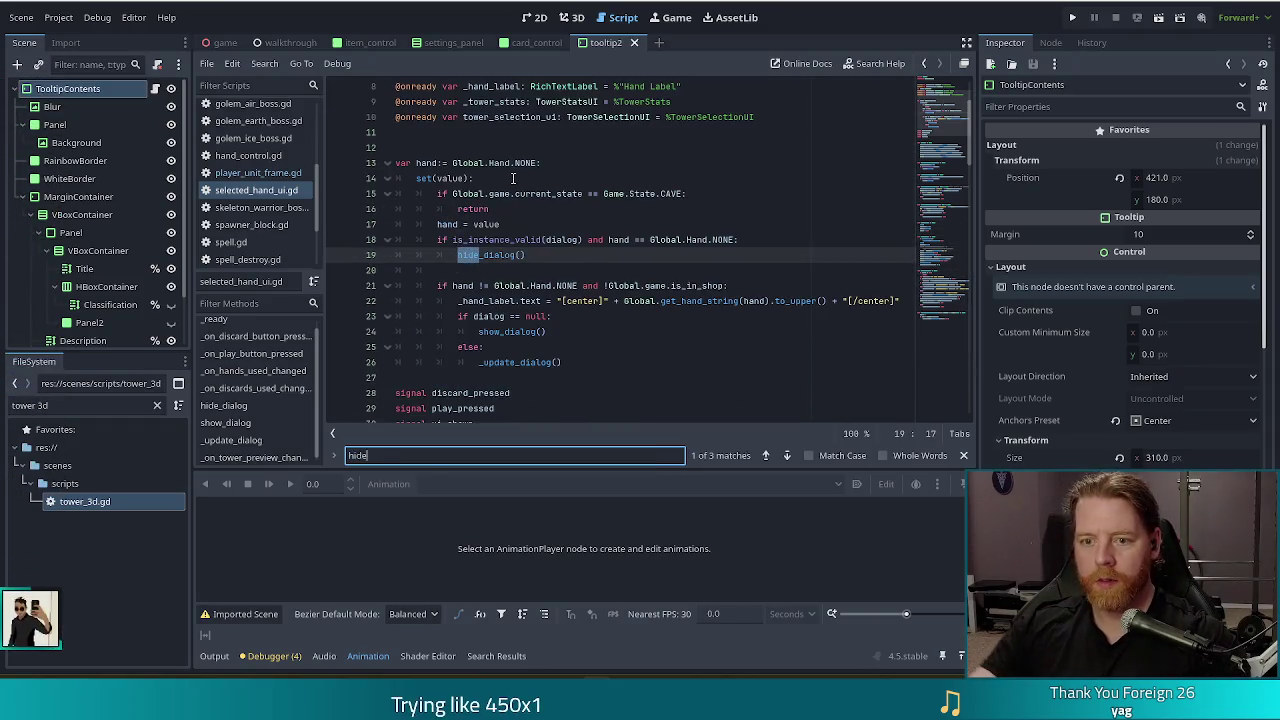
left_click(789, 456)
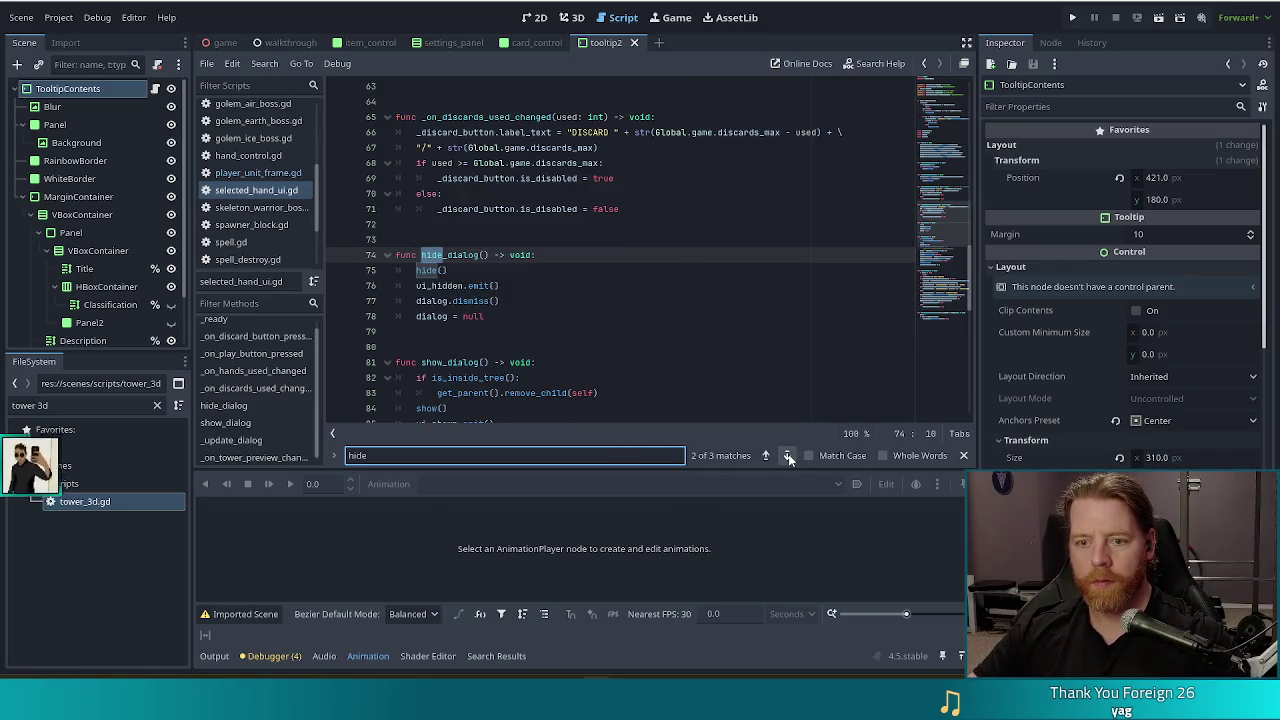
left_click(467, 269)
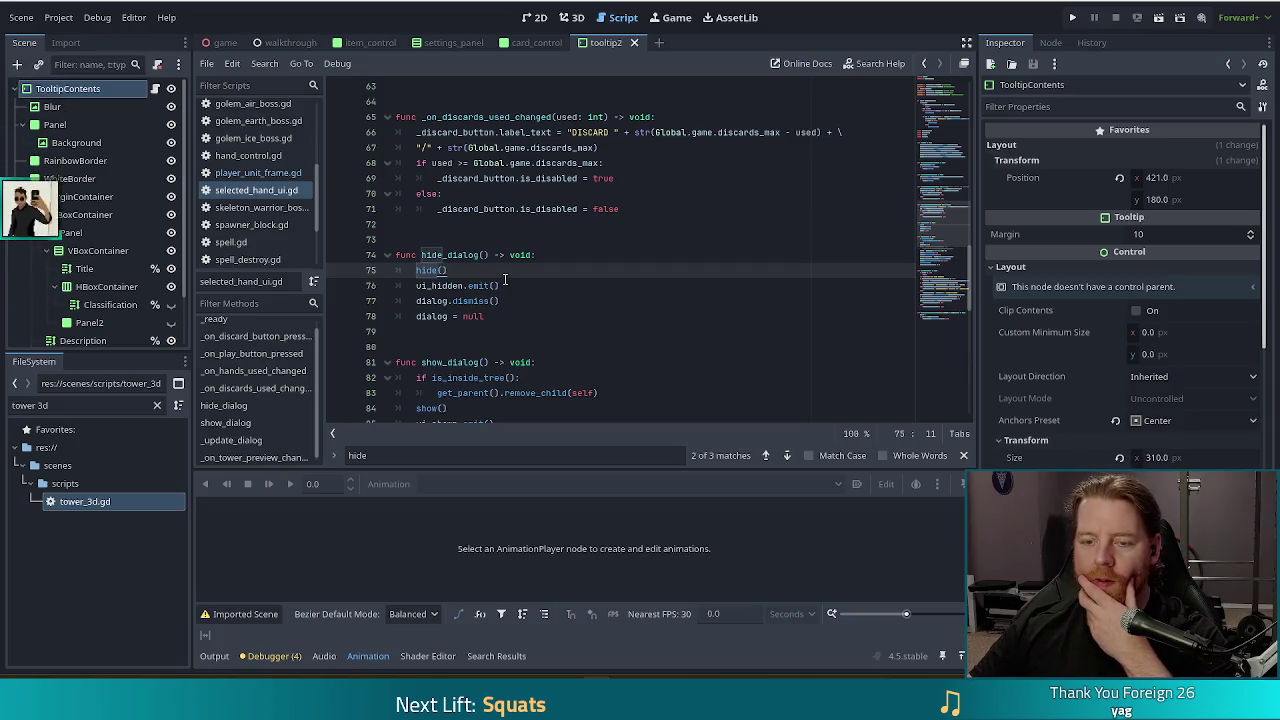
left_click_drag(447, 270, 415, 270)
right_click(420, 270)
key("Escape")
left_click(465, 256)
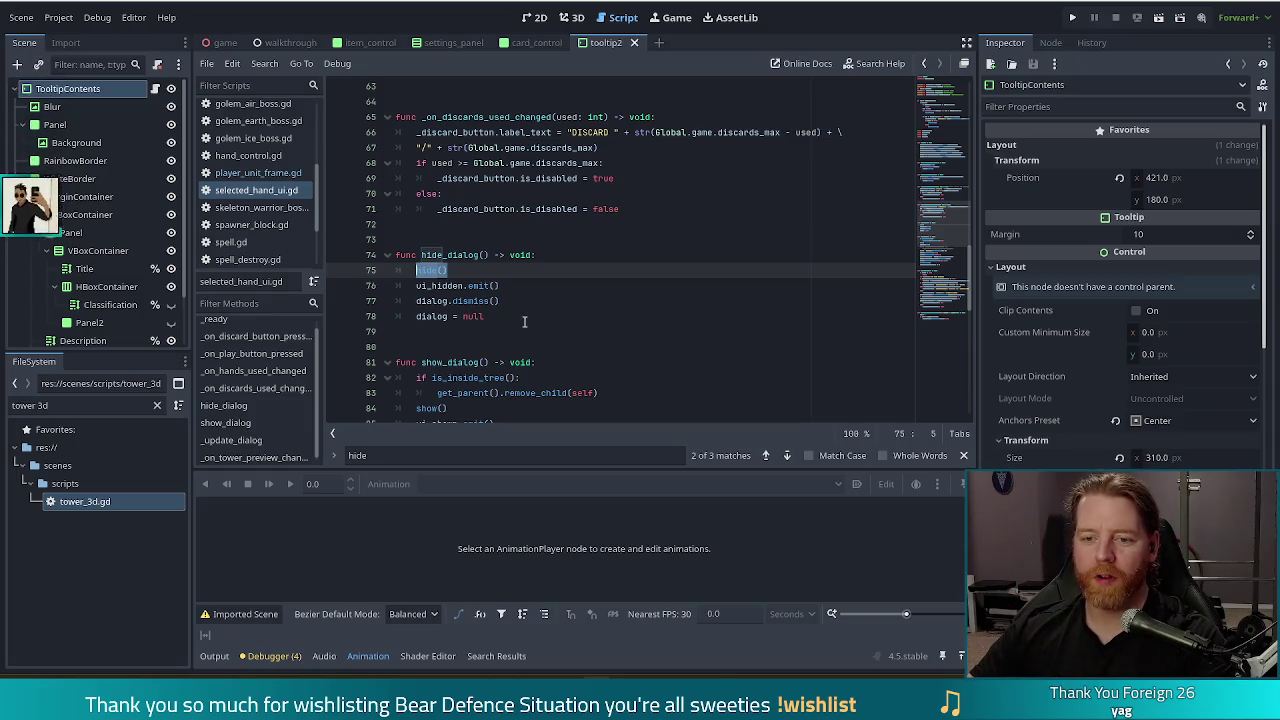
Delete the ui_hidden.emit() line from hide_dialog, leaving dialog.dismiss()
left_click(503, 296)
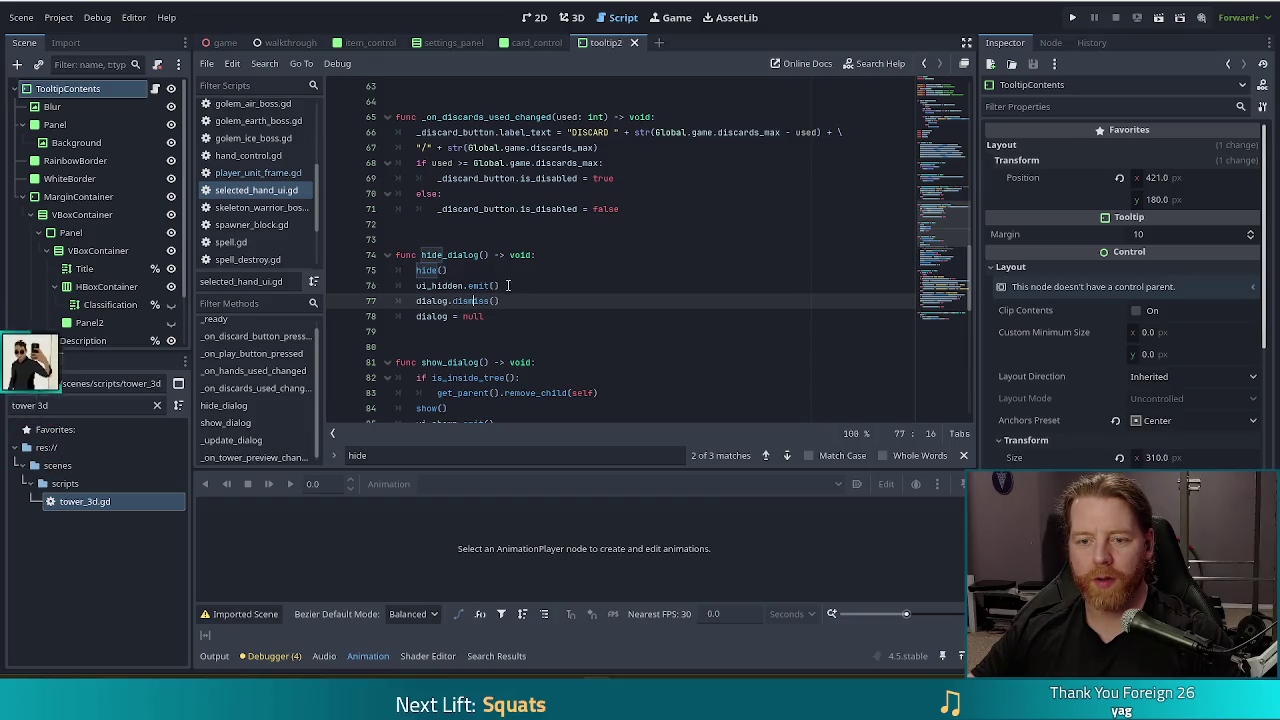
left_click_drag(500, 287, 518, 265)
key("ctrl+c")
key("BackSpace")
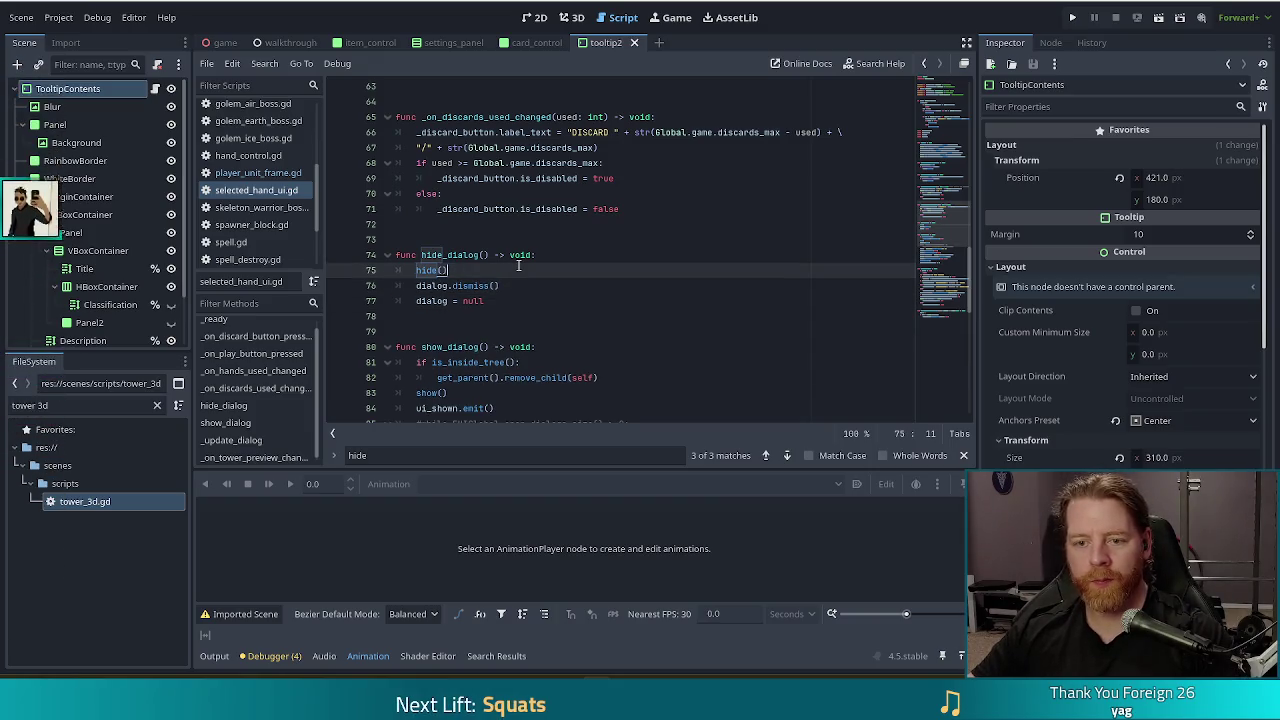
left_click(475, 282)
scroll(583, 196, "up", 4)
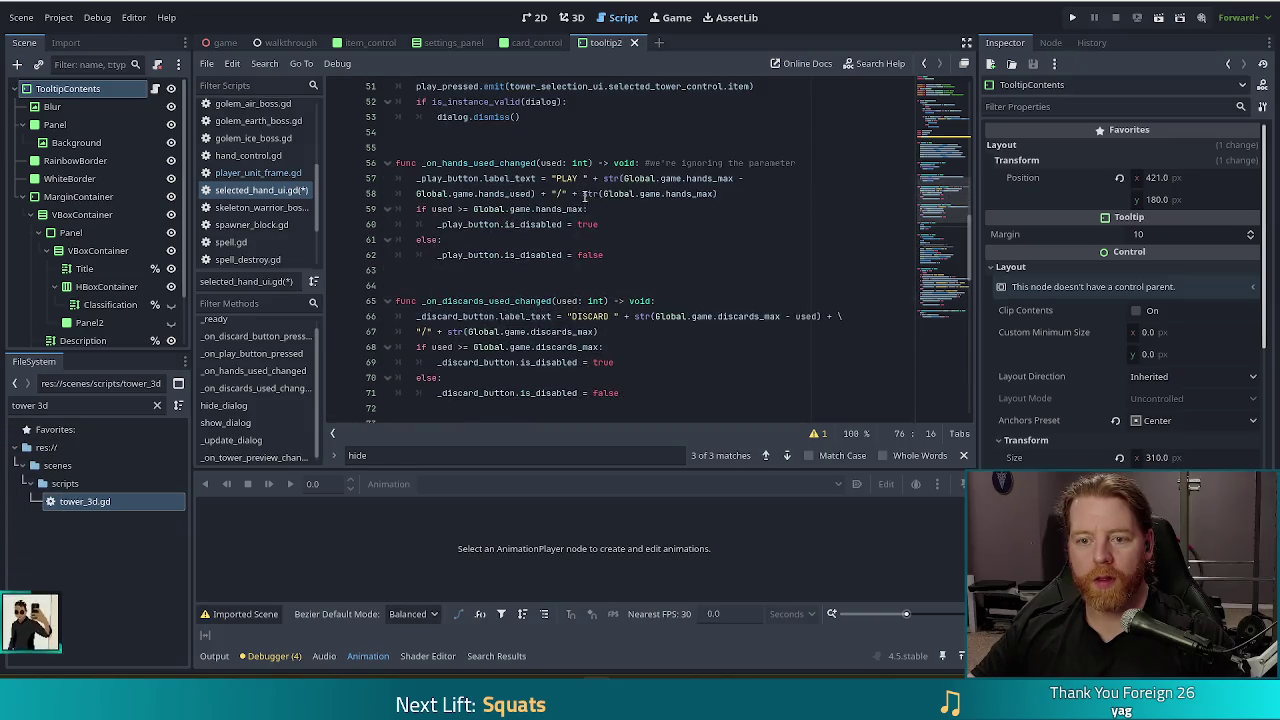
Search for 'cancel' and select the deselect_all value of the cancel_func assignment
scroll(612, 224, "up", 4)
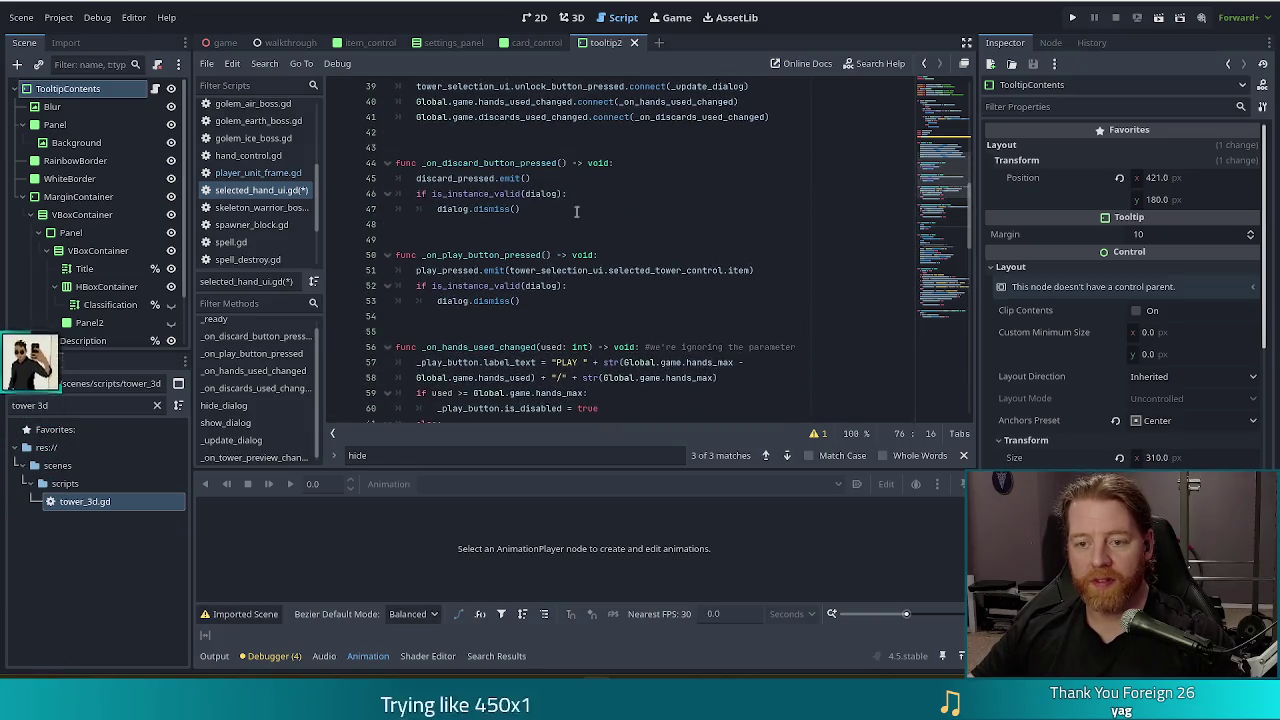
left_click(587, 209)
key("ctrl+f")
type("cancel")
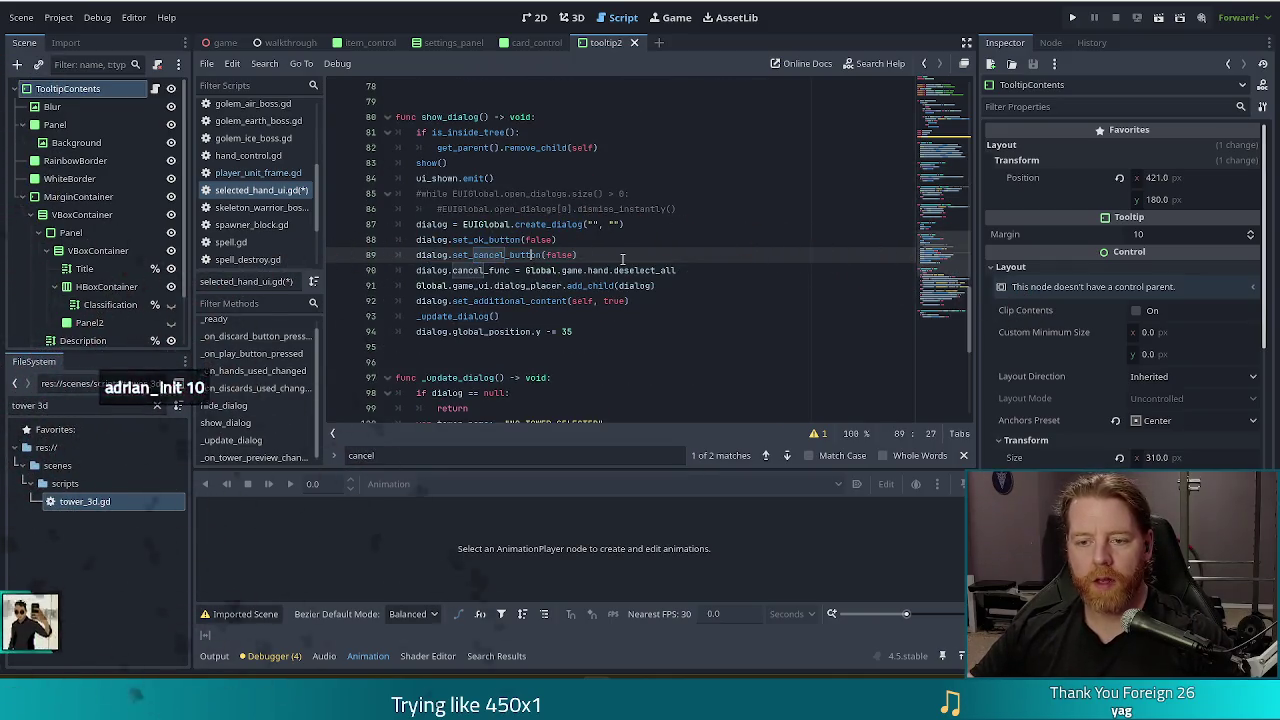
left_click(485, 270)
left_click(695, 270)
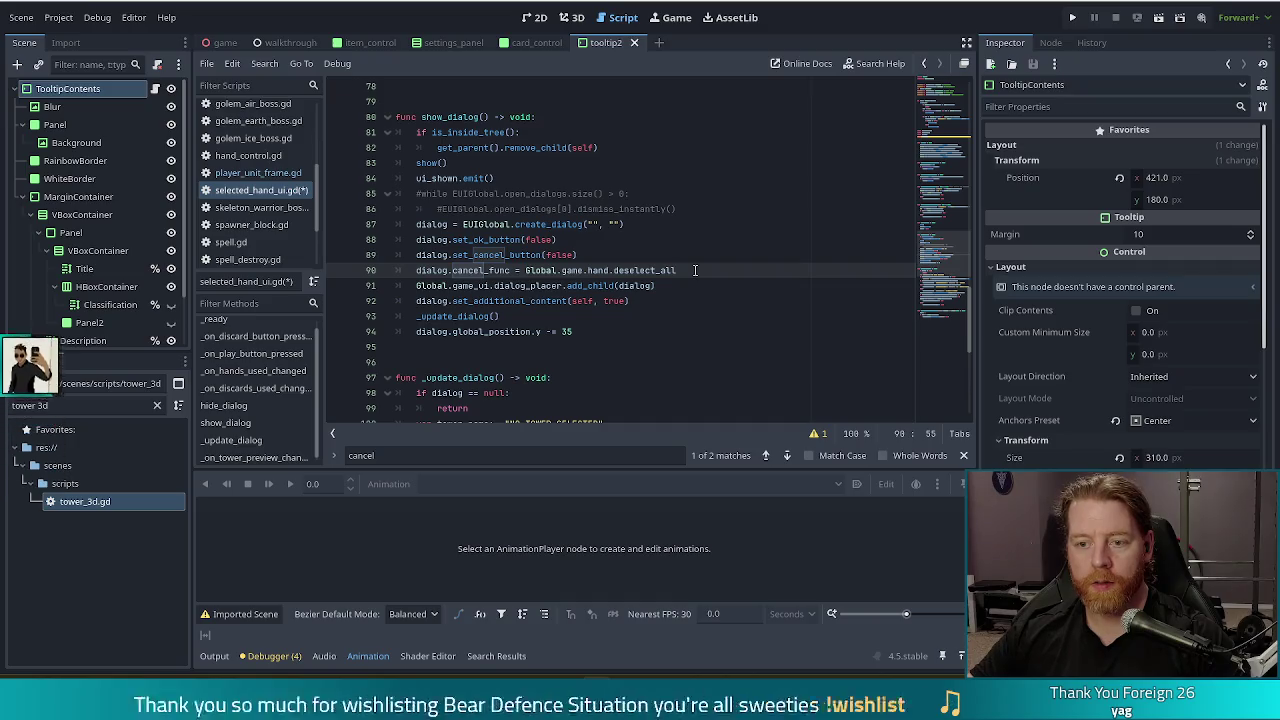
left_click_drag(686, 270, 526, 270)
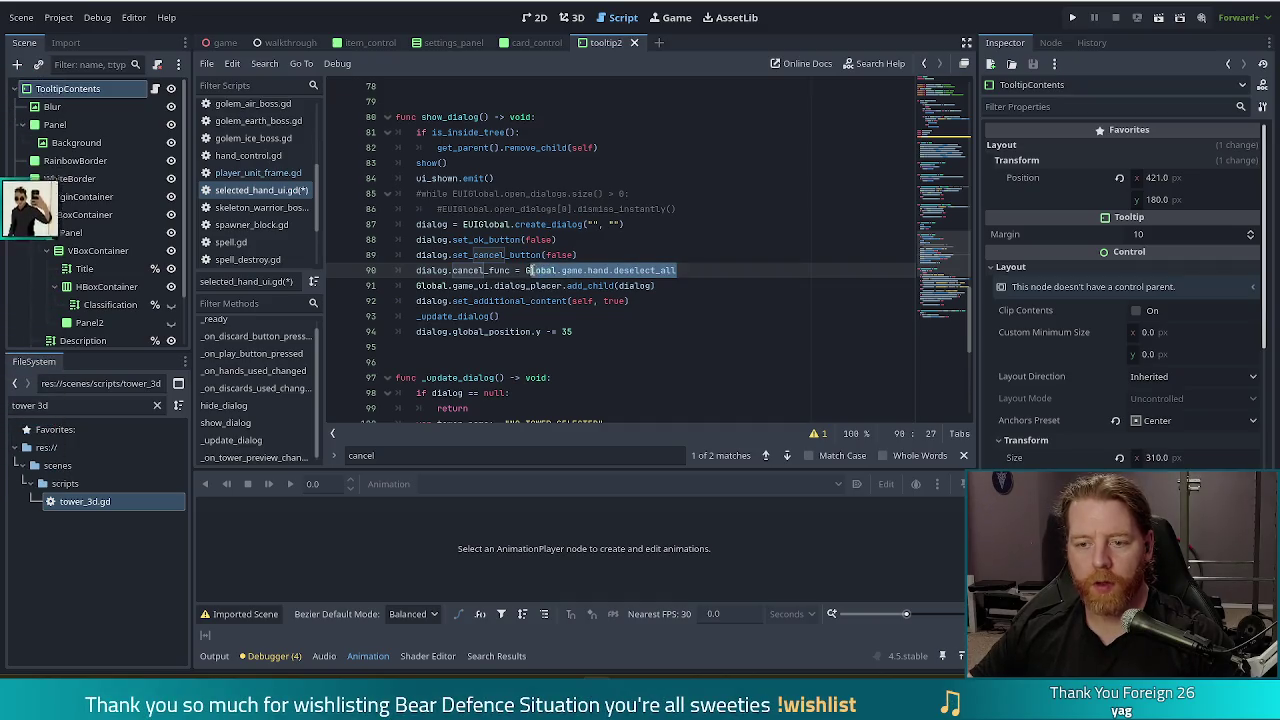
Replace deselect_all with ui_hidden.emit on the cancel_func line, then open player_unit_frame.gd
key("ctrl+v")
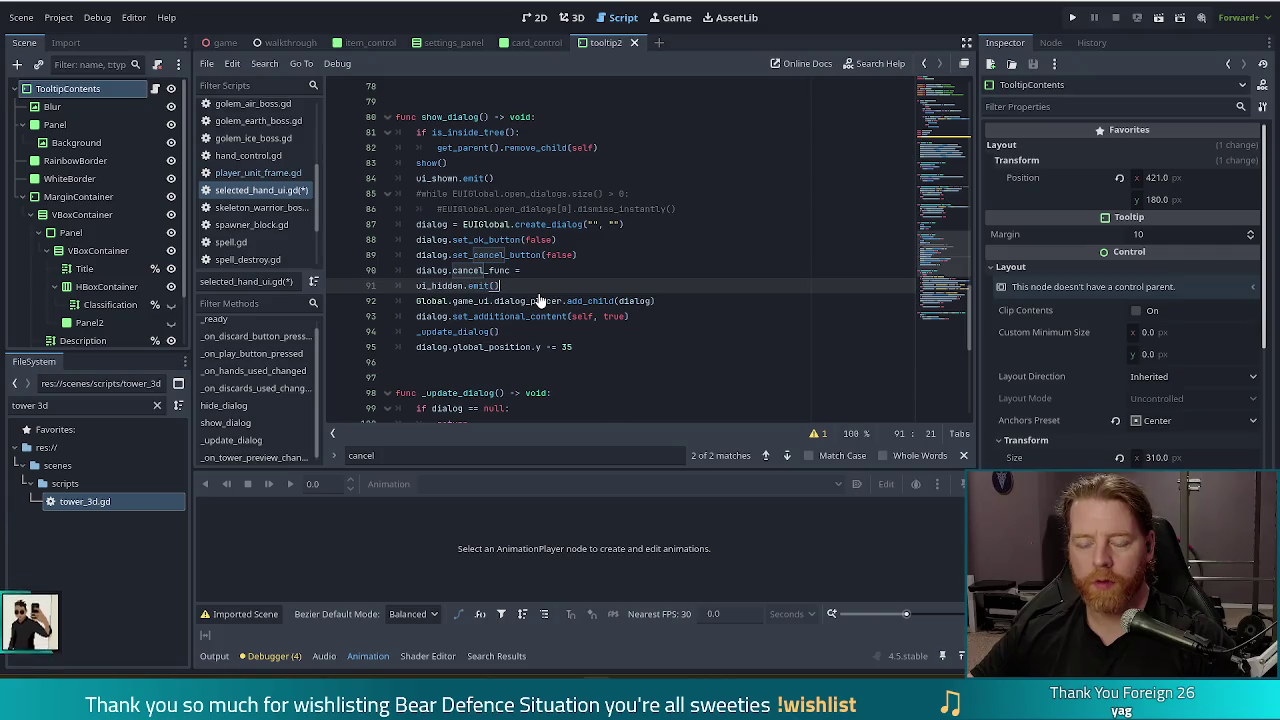
key("Home")
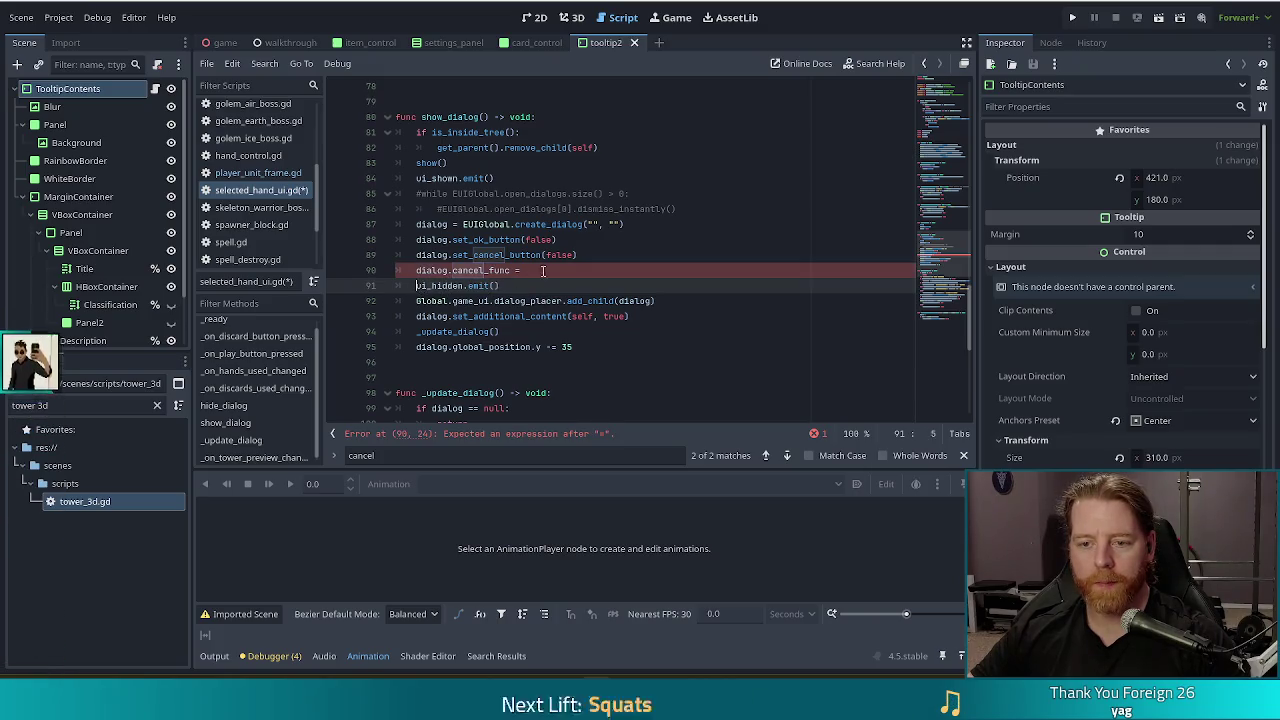
key("BackSpace")
key("BackSpace")
key("BackSpace")
key("End")
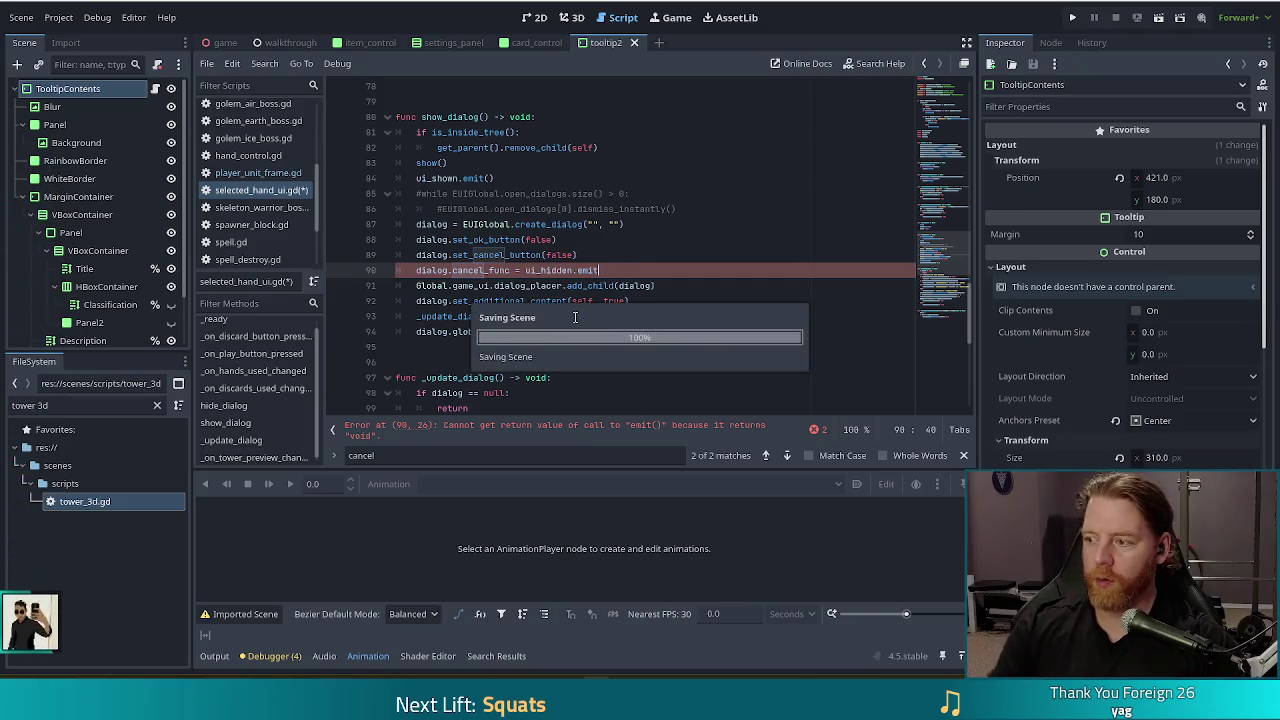
key("Escape")
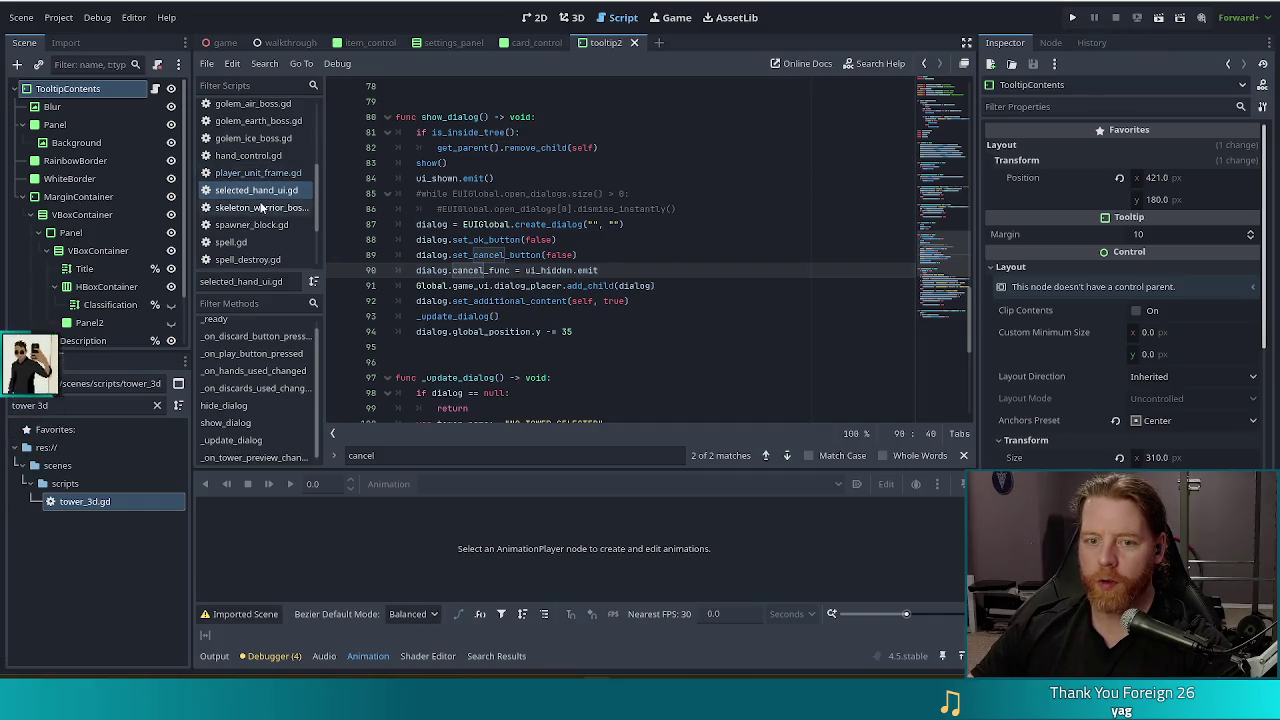
left_click(258, 172)
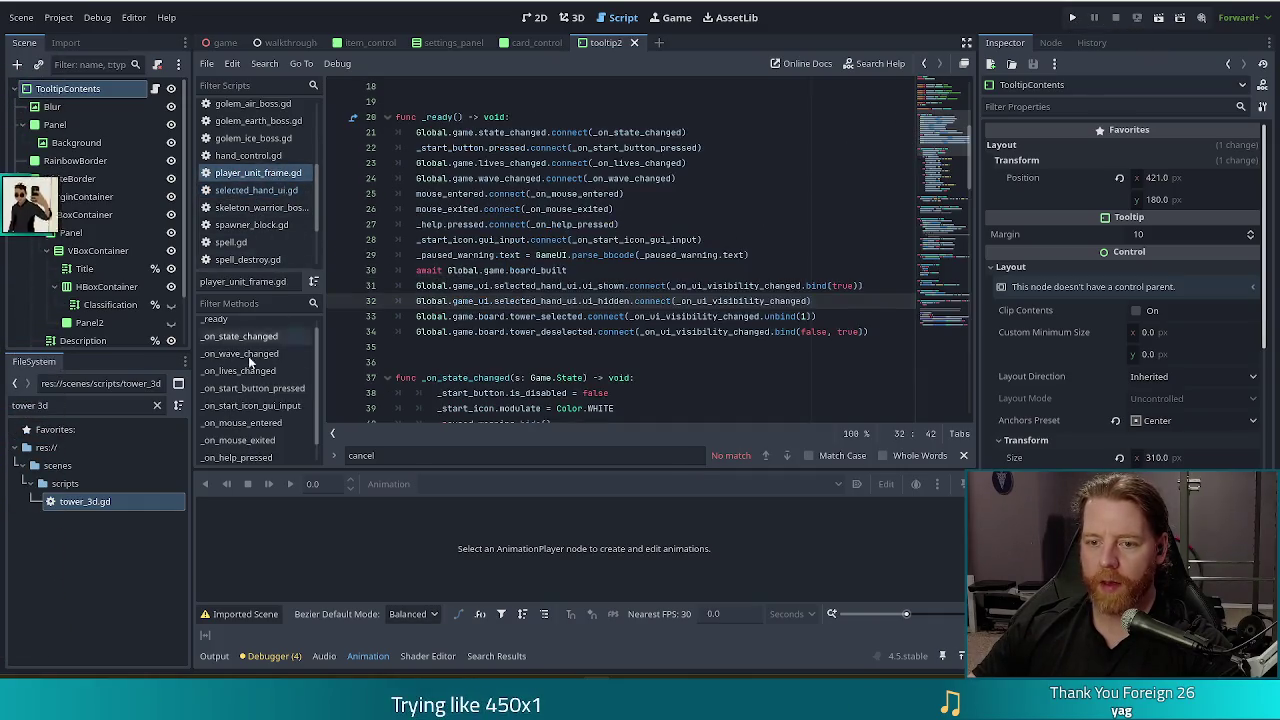
Inspect _on_ui_visibility_changed in player_unit_frame.gd, then run the game with F5
scroll(938, 217, "down", 9)
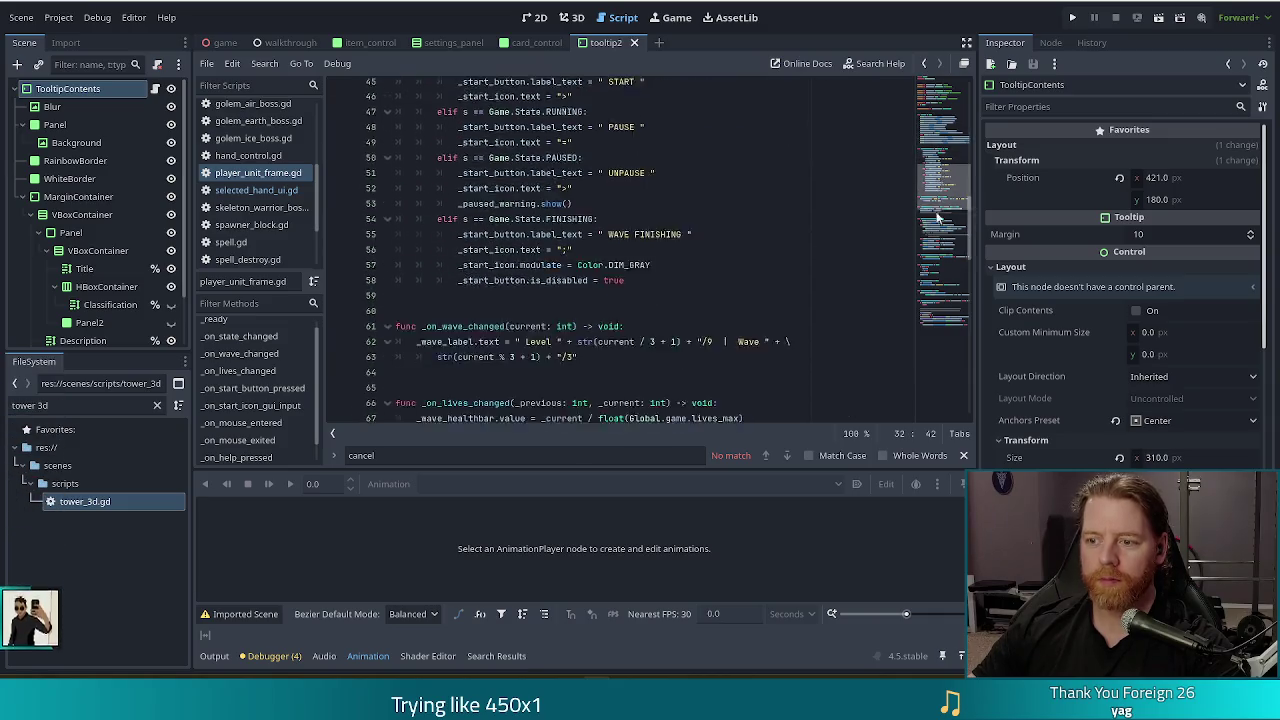
scroll(938, 217, "down", 20)
left_click(432, 224)
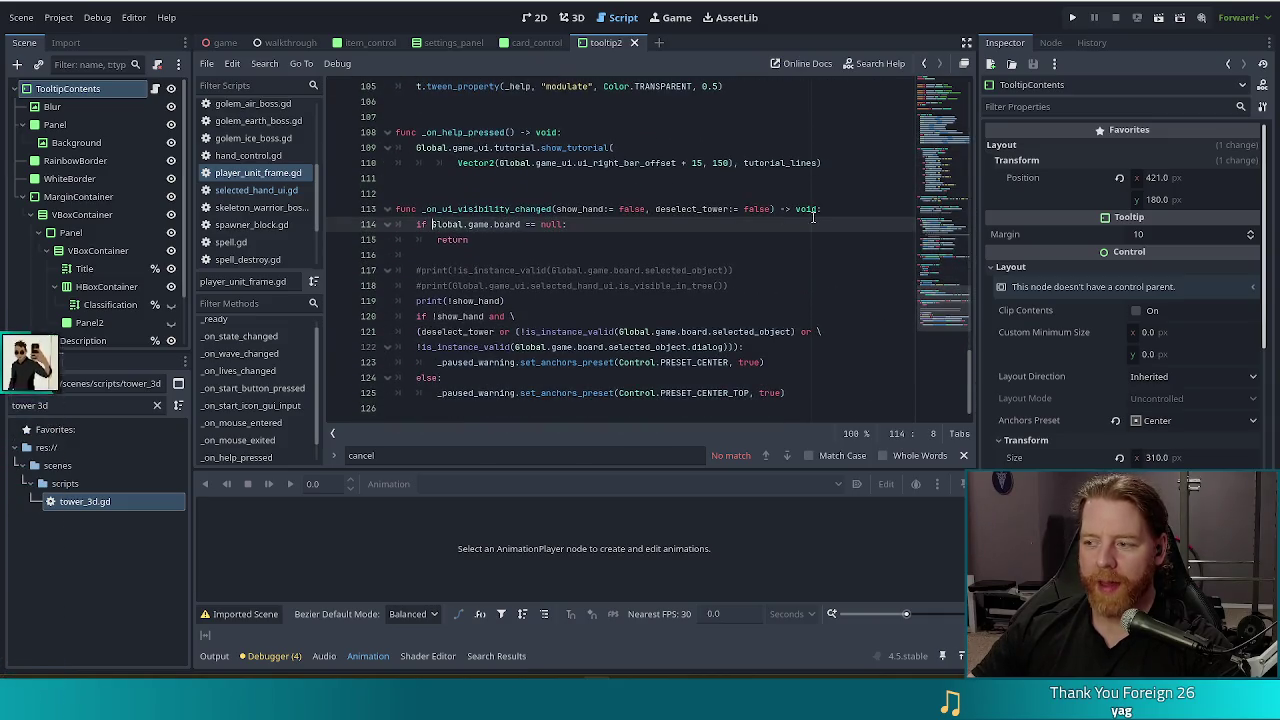
left_click_drag(836, 212, 830, 193)
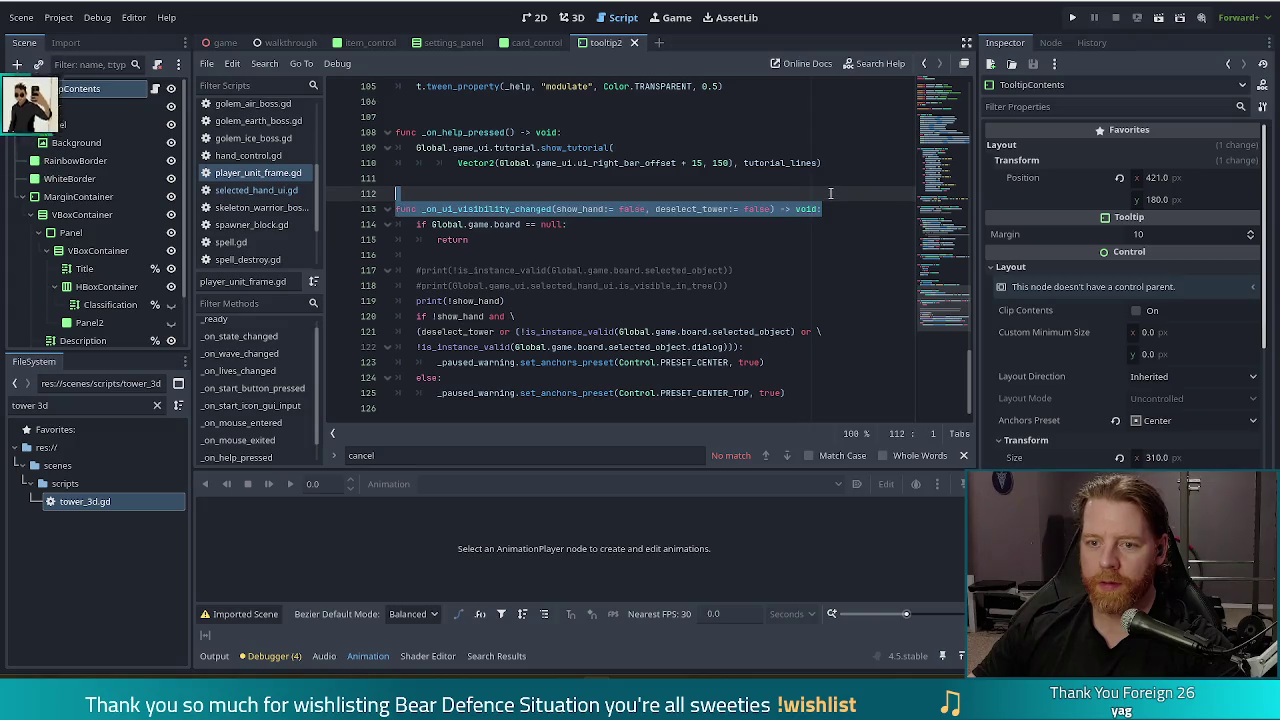
left_click(678, 224)
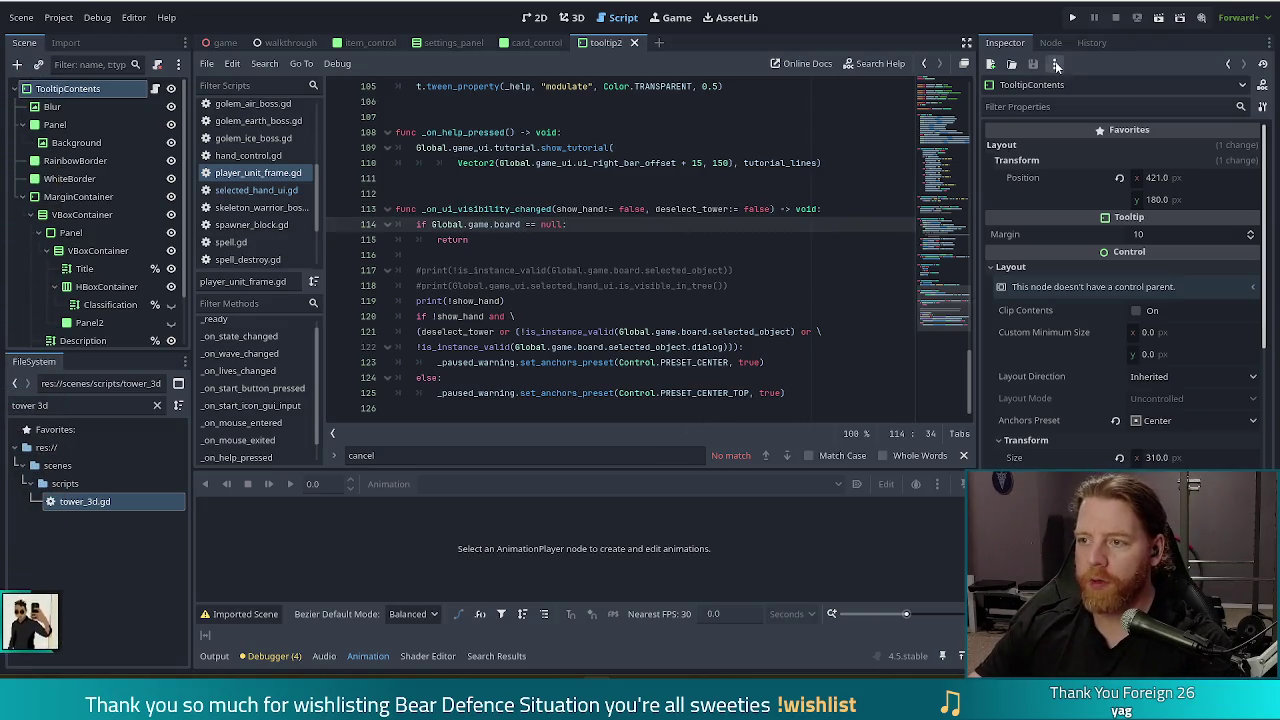
key("F5")
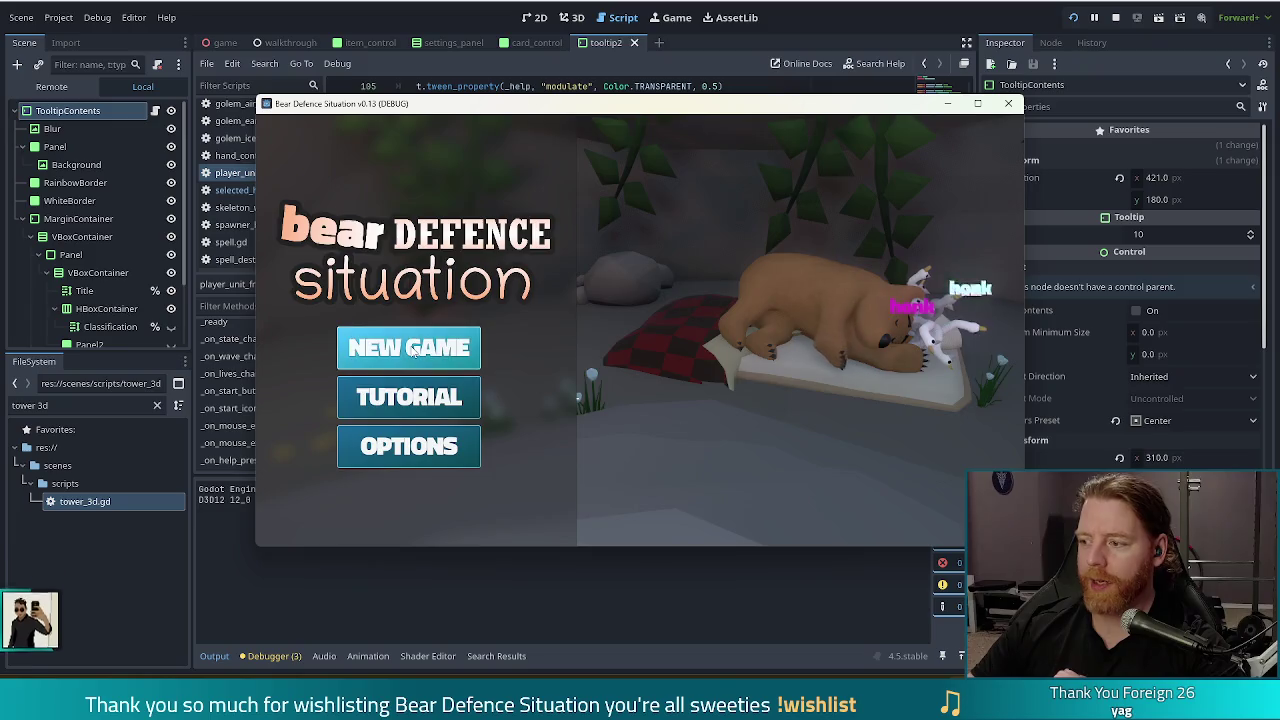
Start a new game and make the Ice Golem the enemy with a debug console command
left_click(455, 345)
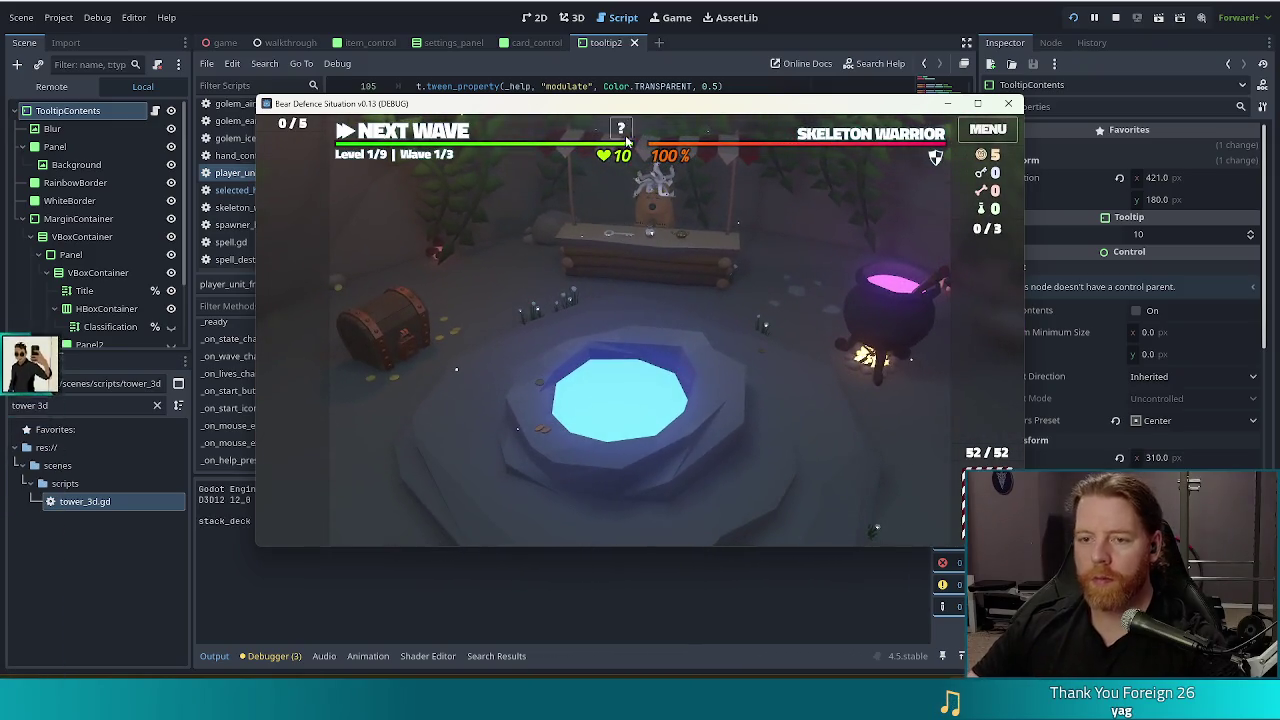
key("grave")
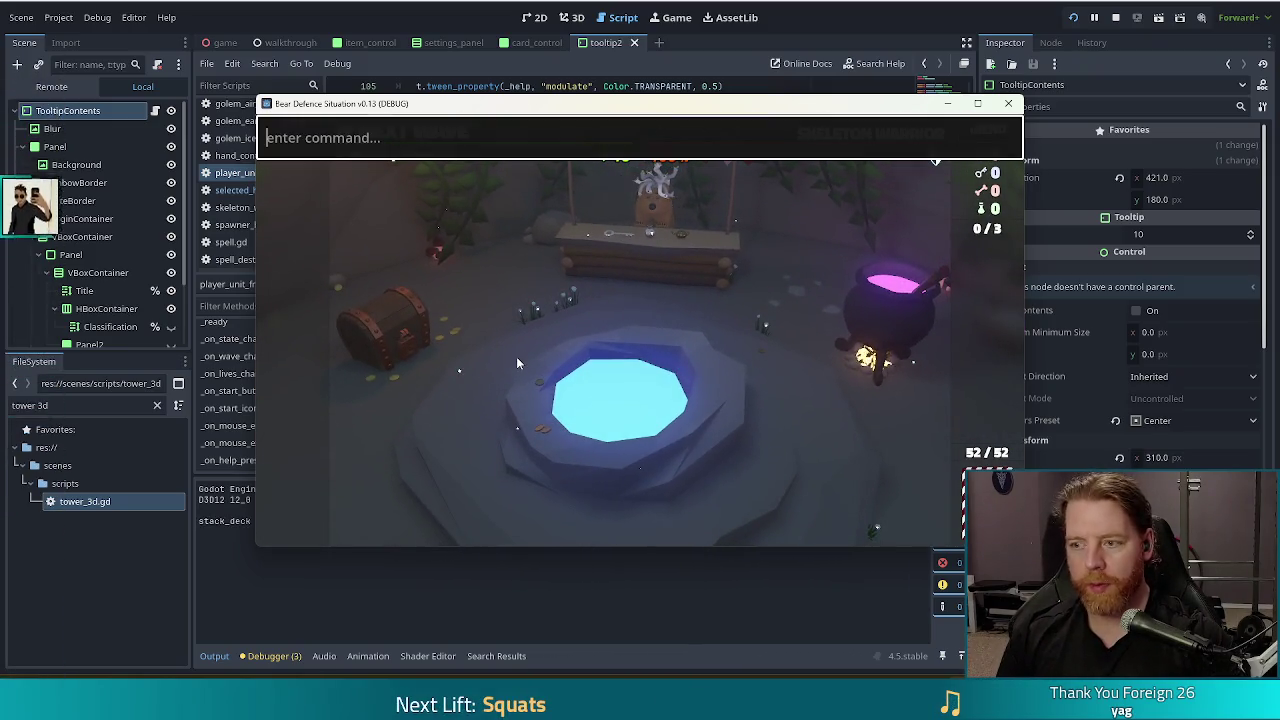
type("set_enem")
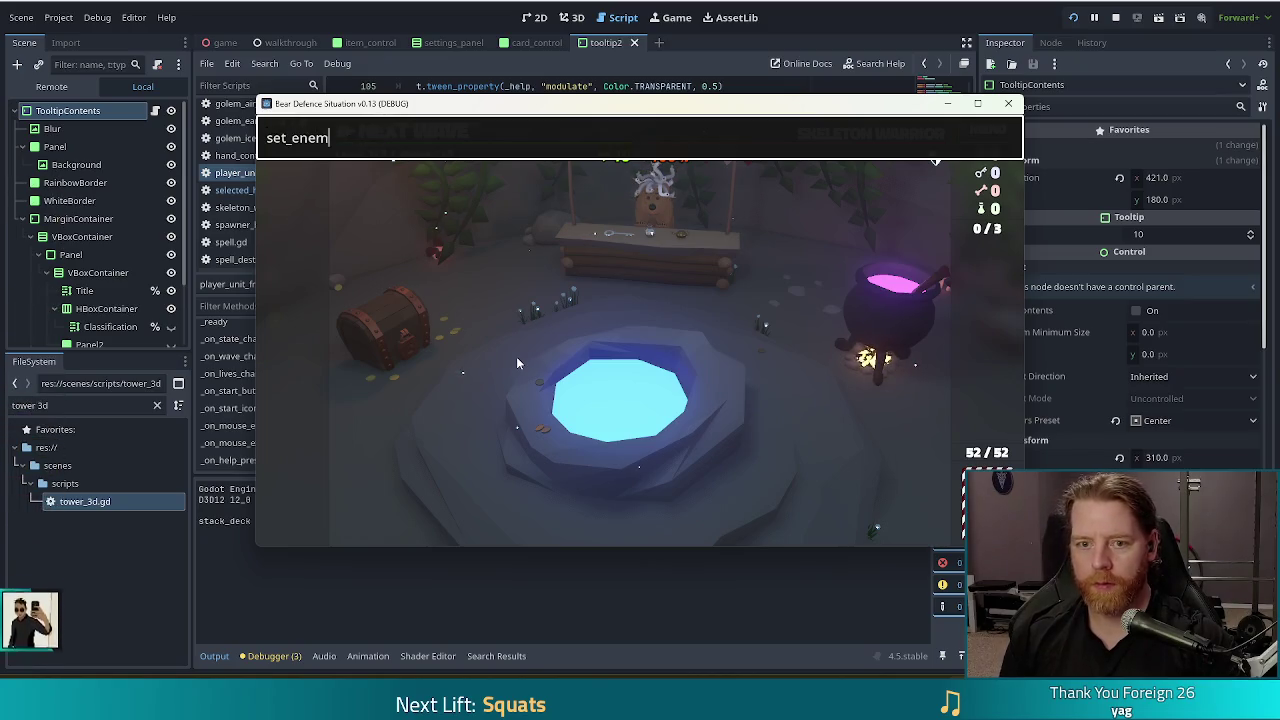
type("y golem_ice")
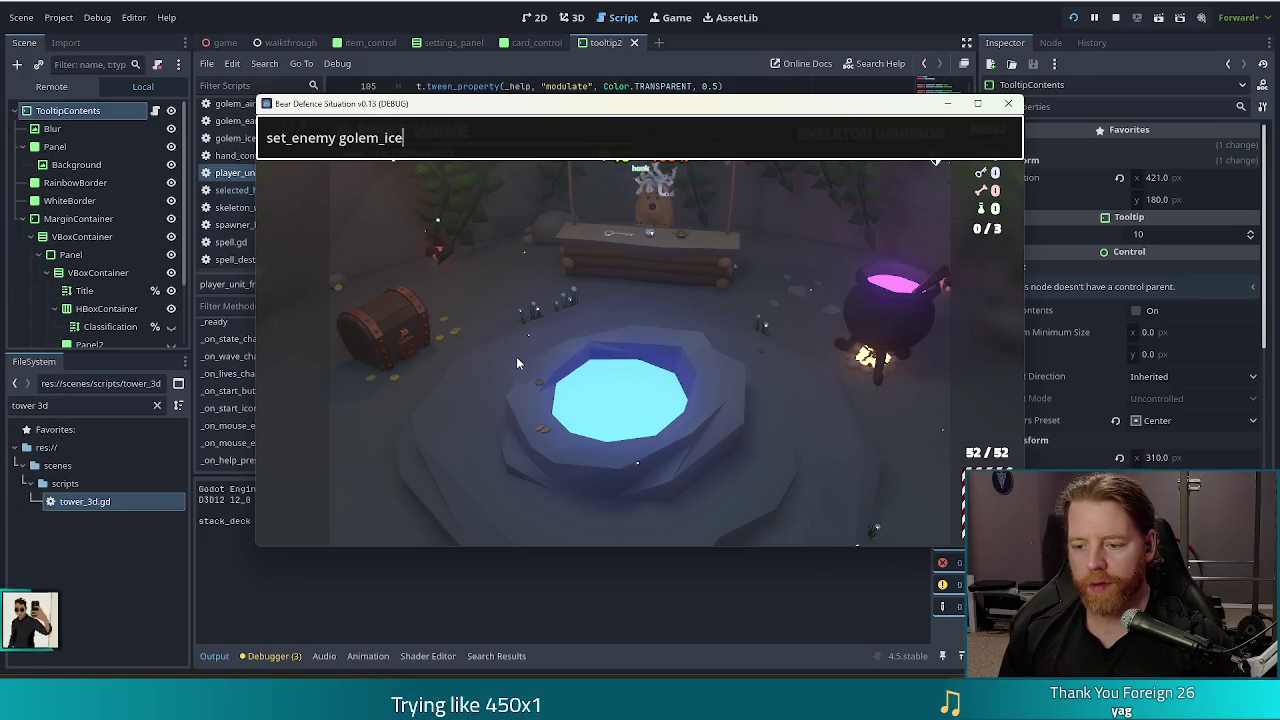
key("Return")
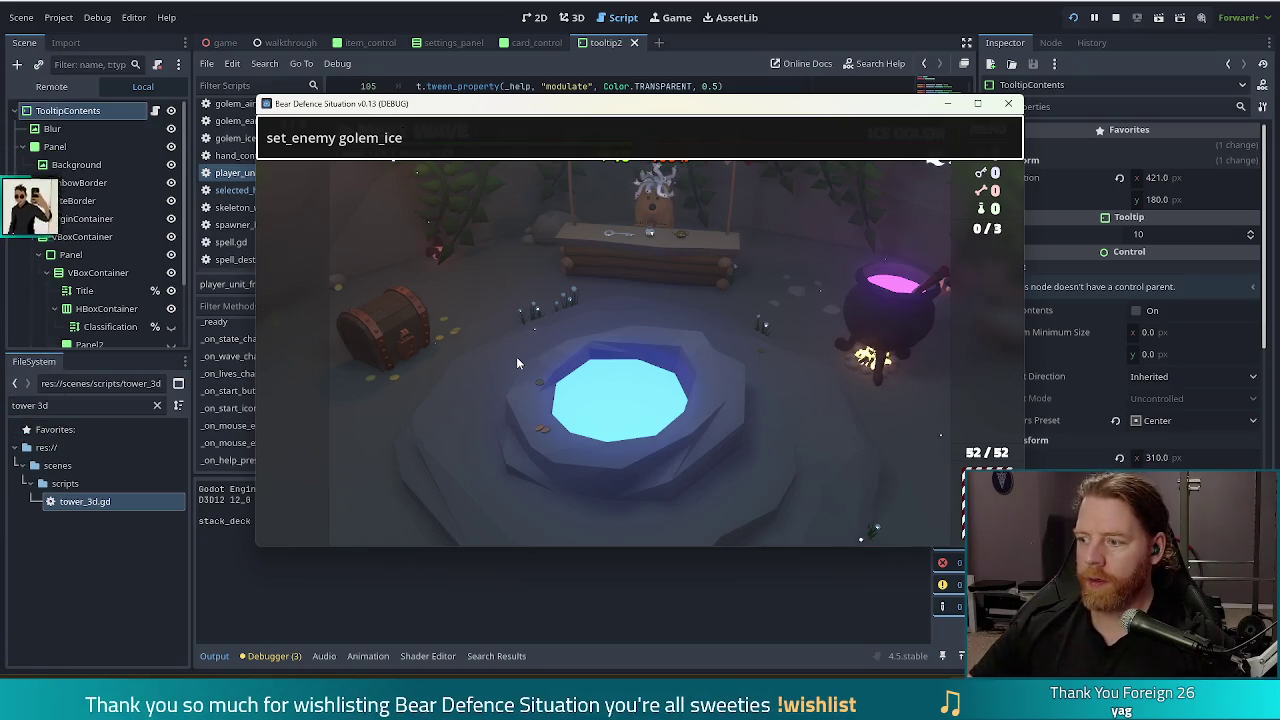
key("grave")
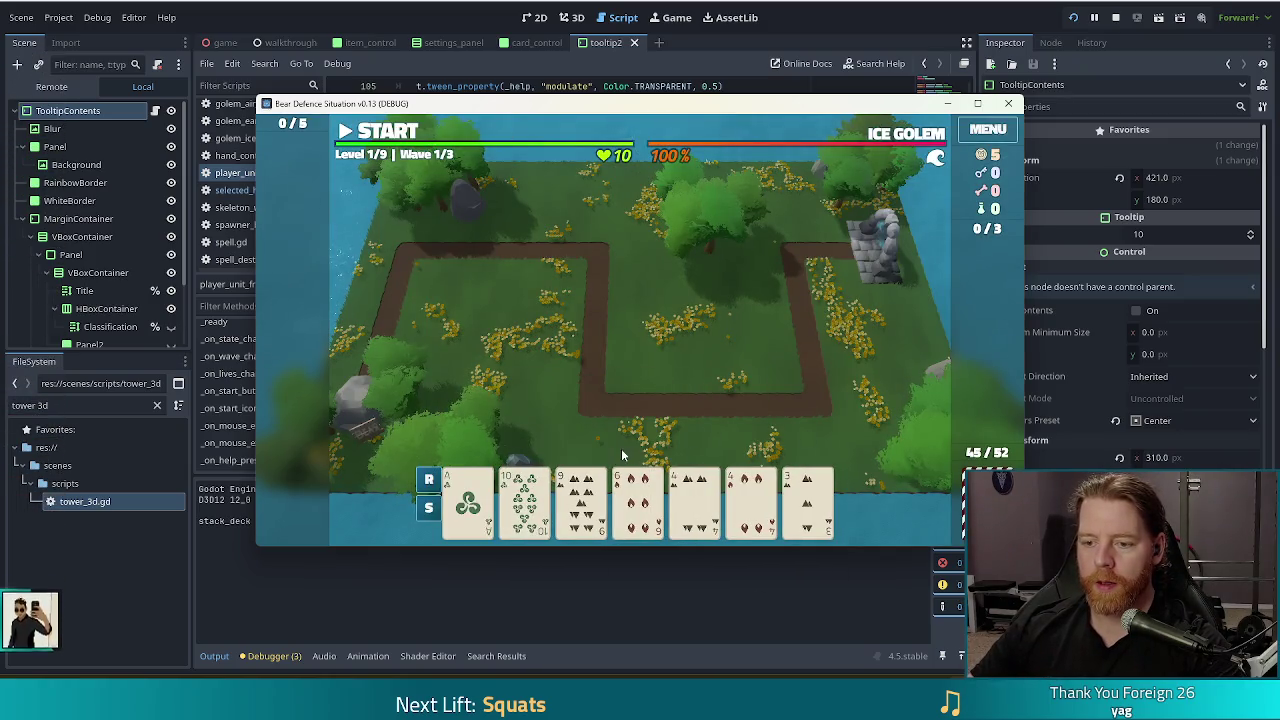
Discard the pair of 4s (spades and hearts), then discard the 7 of Fire card
left_click(695, 498)
left_click(751, 498)
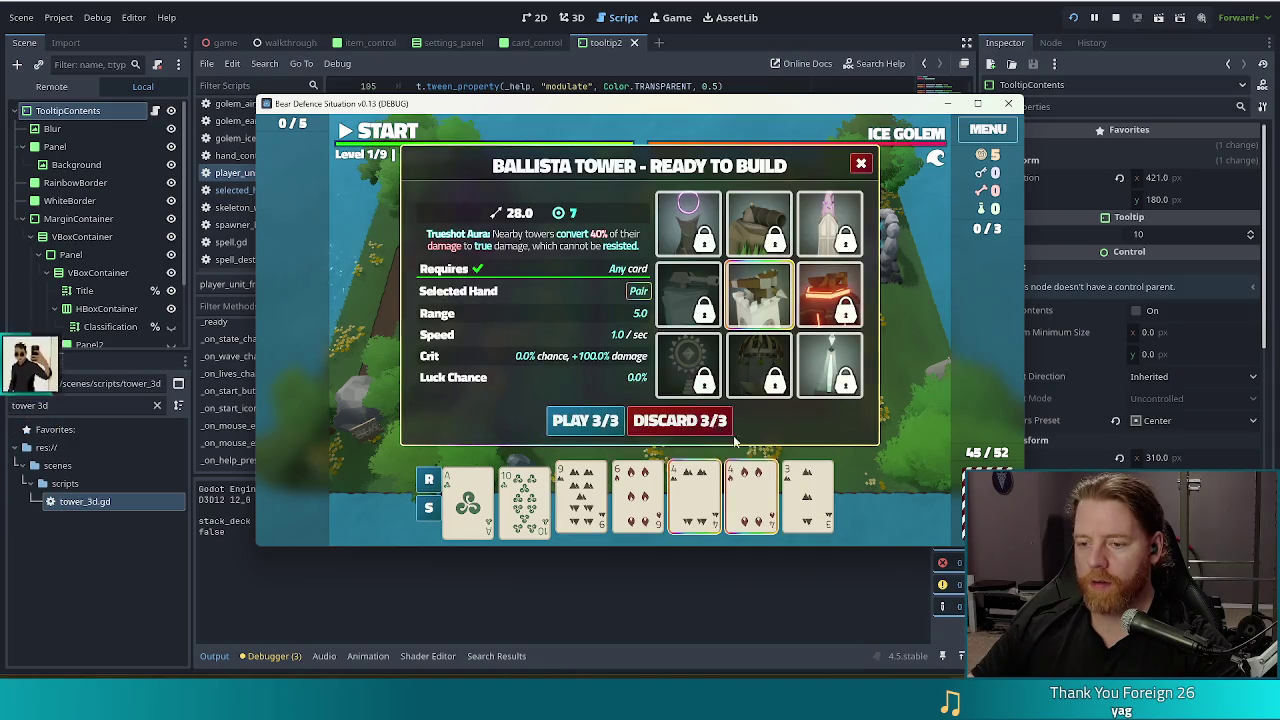
left_click(700, 421)
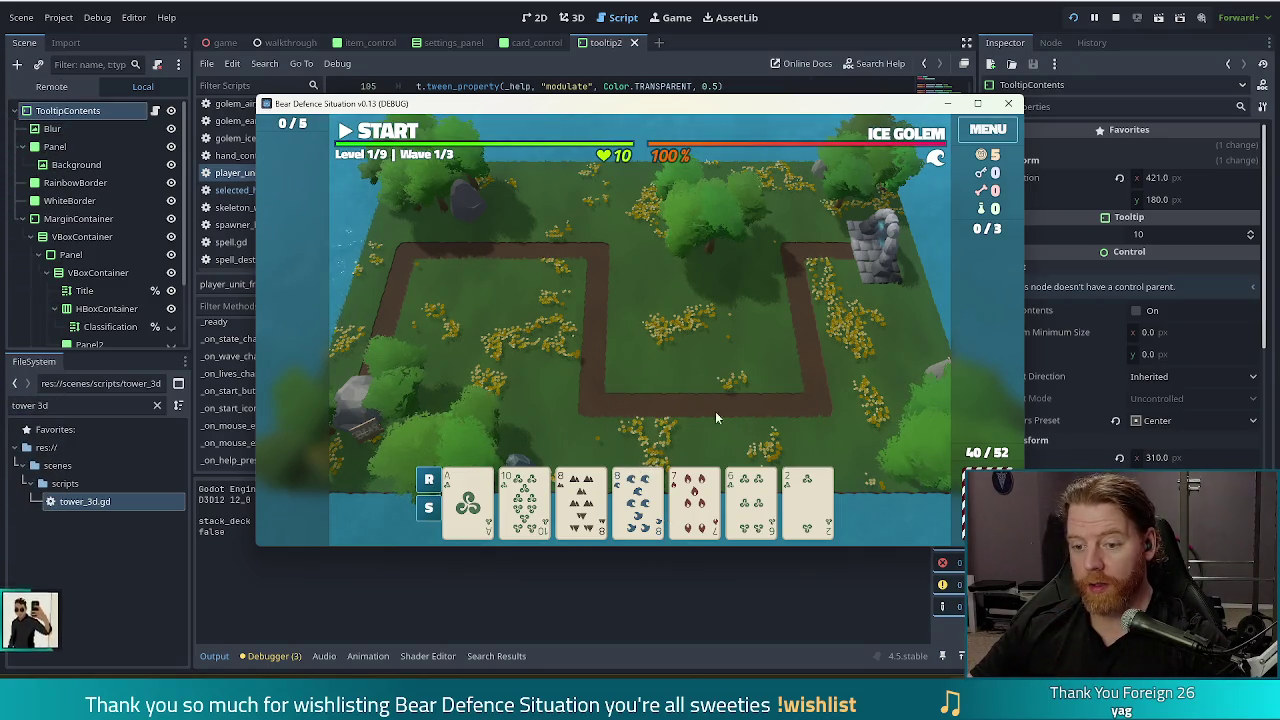
left_click(694, 500)
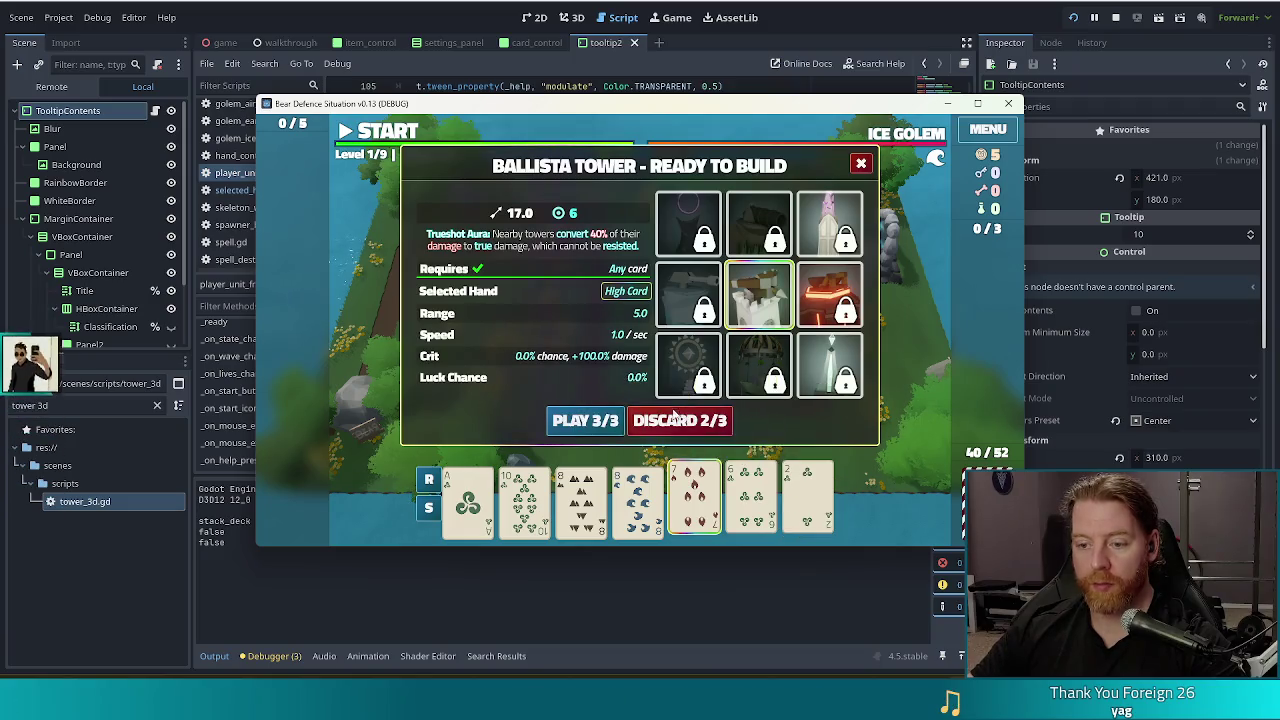
left_click(675, 419)
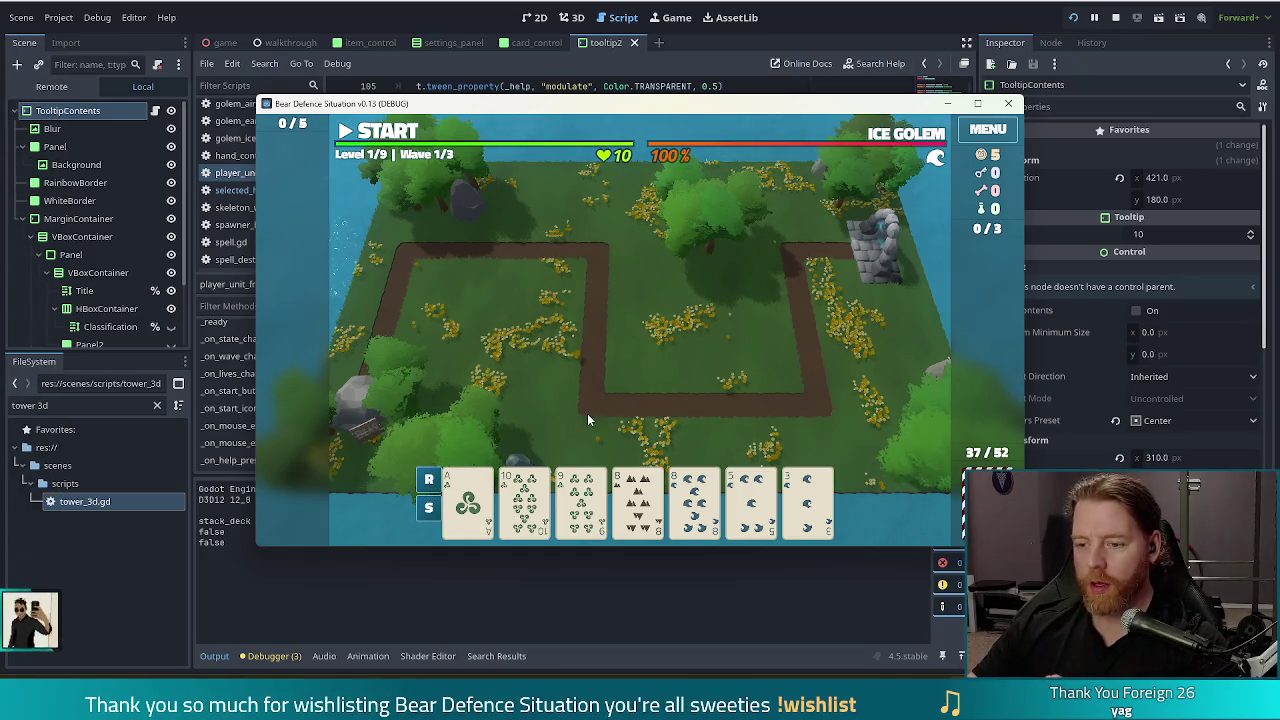
Play the pair of 8s to build a Ballista Tower beside the path near map centre
left_click(638, 500)
left_click(695, 500)
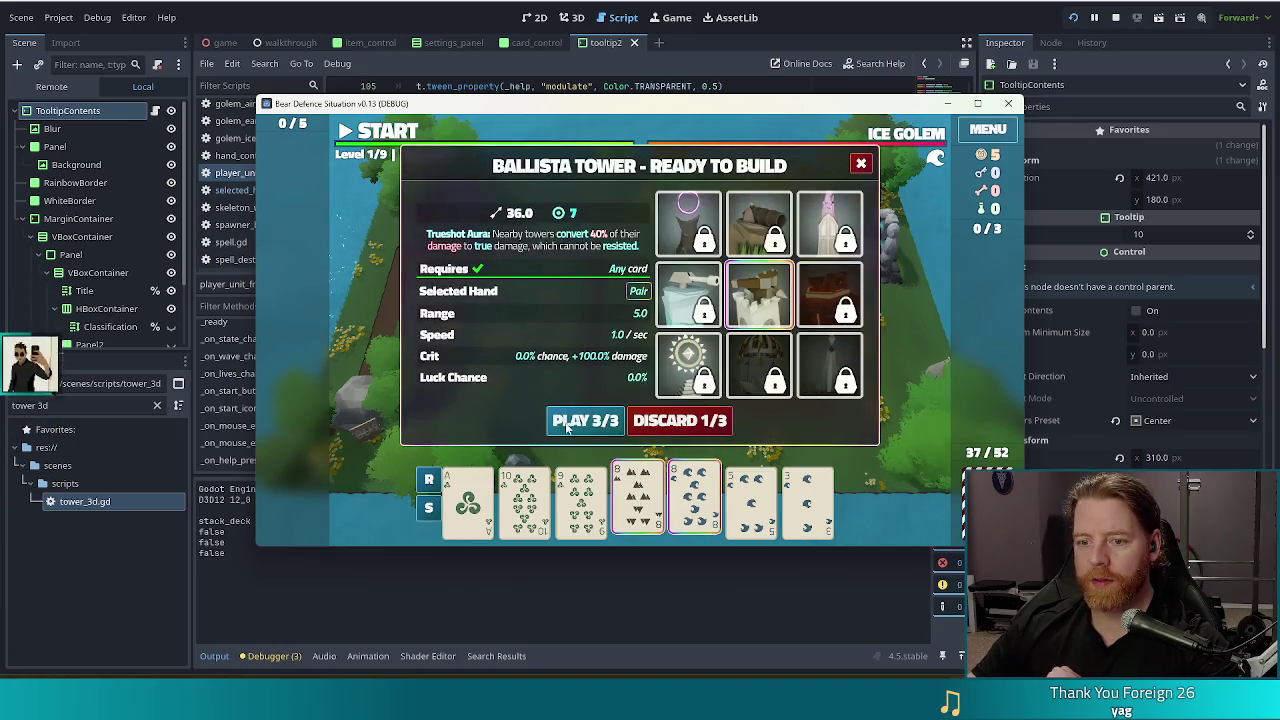
left_click(567, 425)
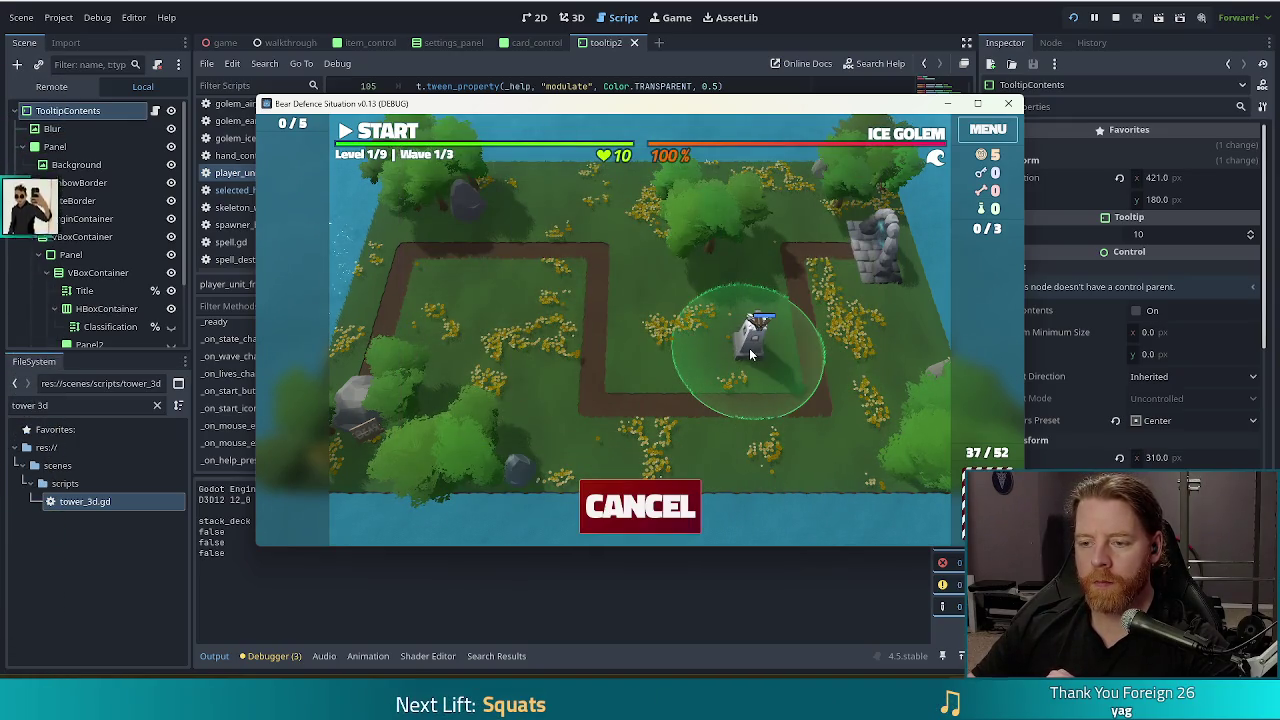
left_click(749, 347)
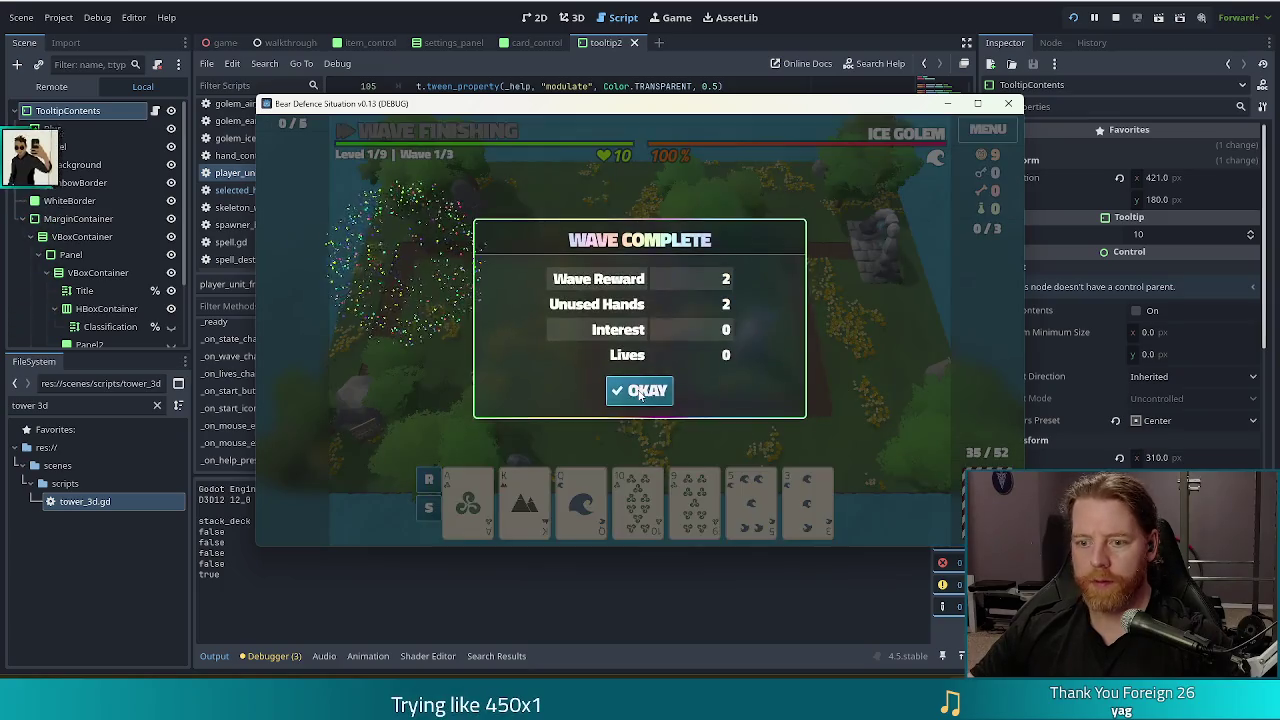
Run the wave against the ice golems, close the build panel, then start the next wave and pause
left_click(640, 390)
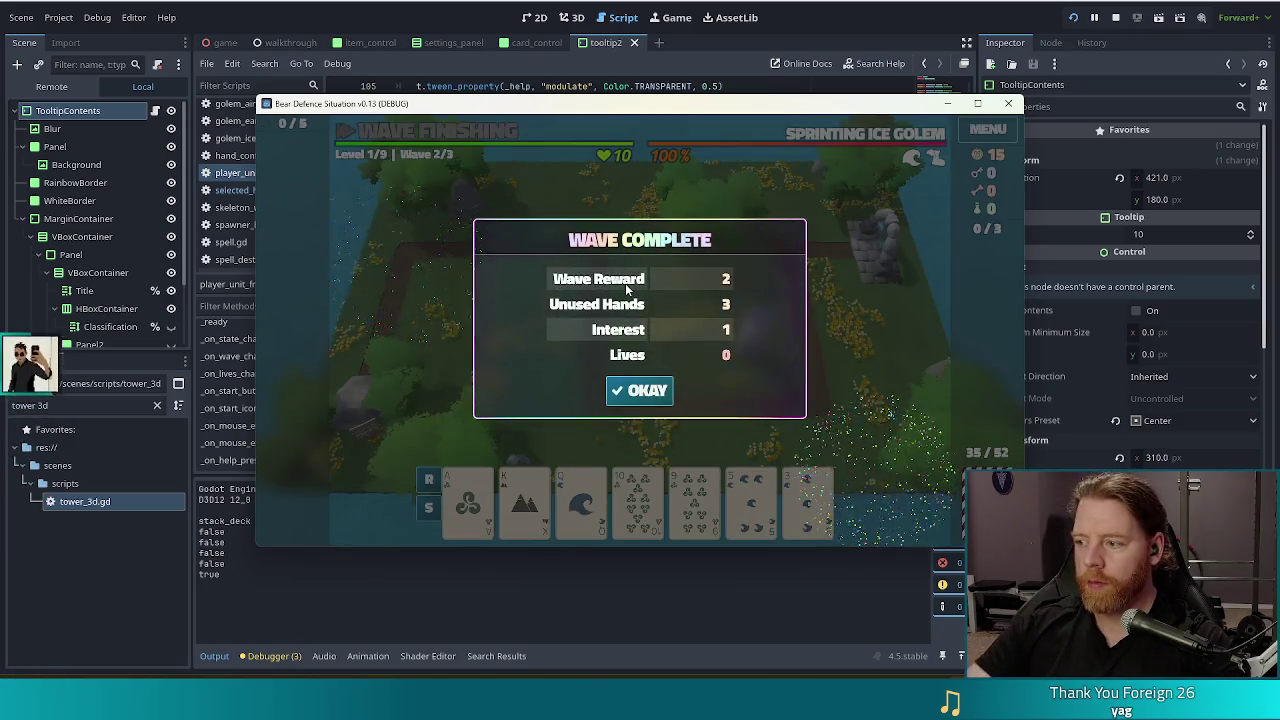
left_click(656, 395)
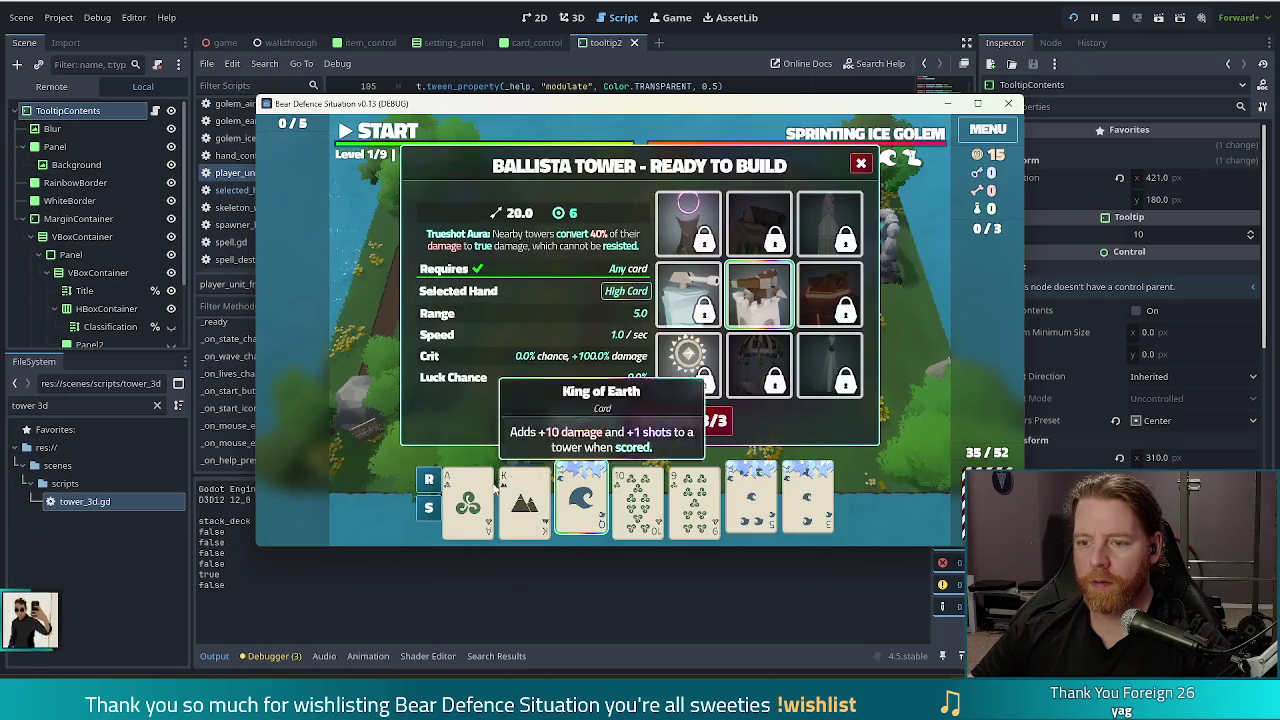
left_click(861, 163)
left_click(385, 135)
left_click(385, 135)
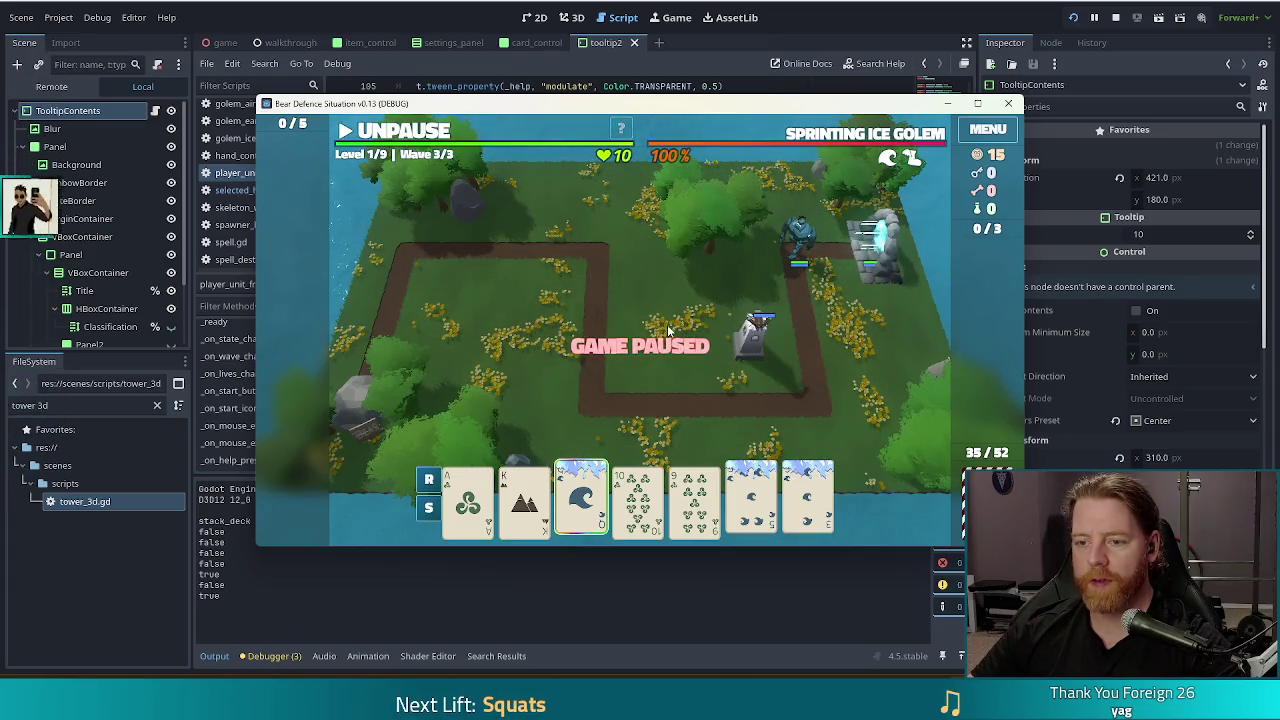
Check the placed Ballista Tower's info panel, then bring up the build panel from a card and close it
left_click(746, 348)
left_click(787, 232)
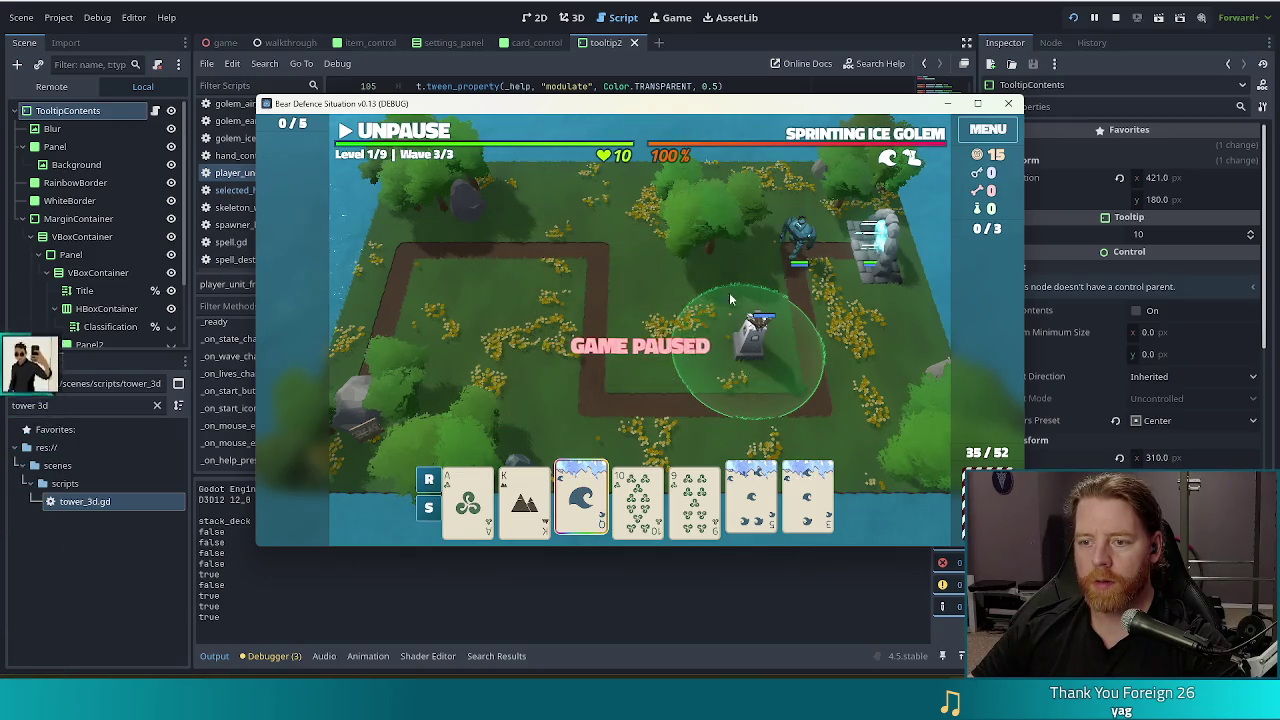
mouse_move(637, 500)
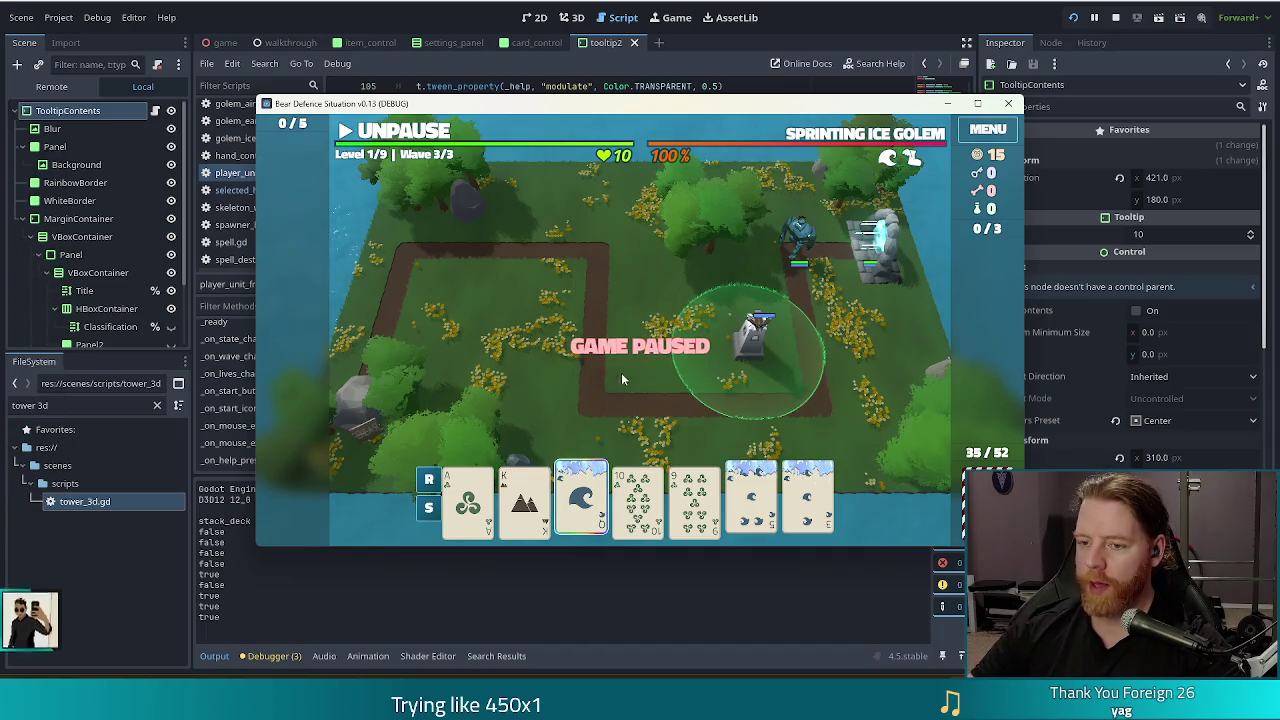
left_click(637, 490)
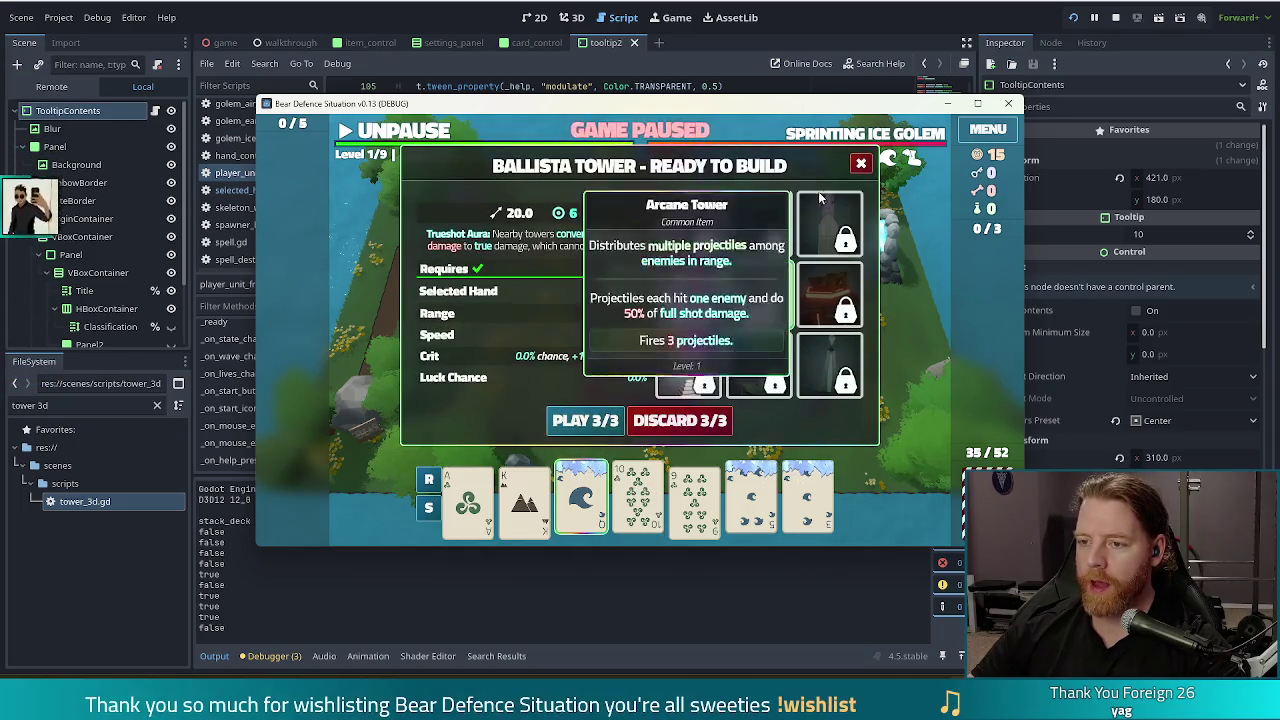
left_click(862, 165)
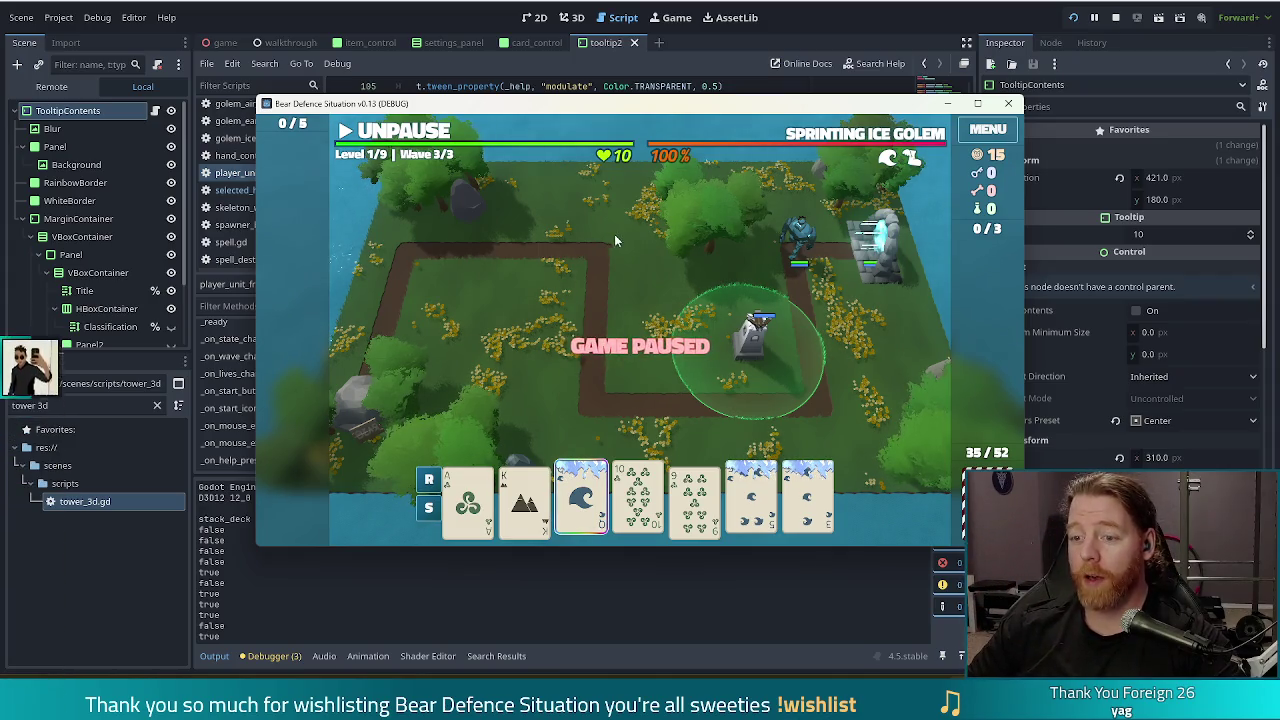
Bring up the Ballista Tower build panel with the E key, then close it again
mouse_move(627, 507)
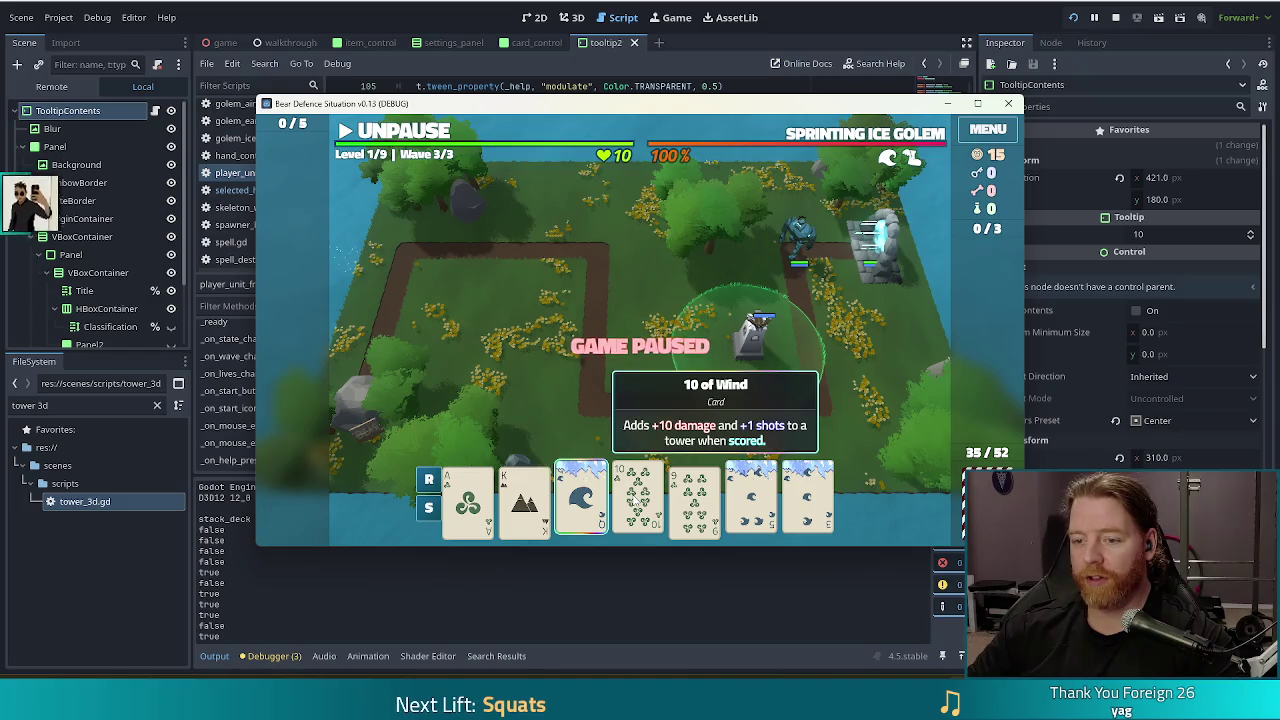
key("e")
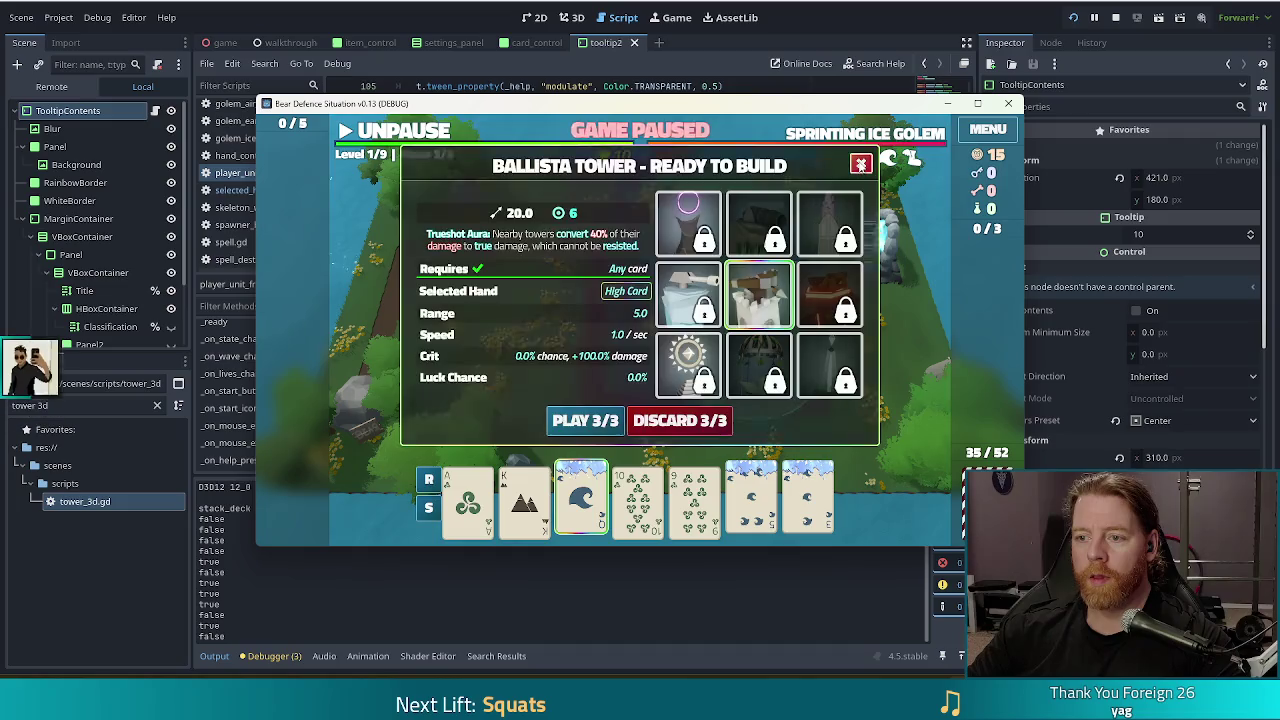
key("e")
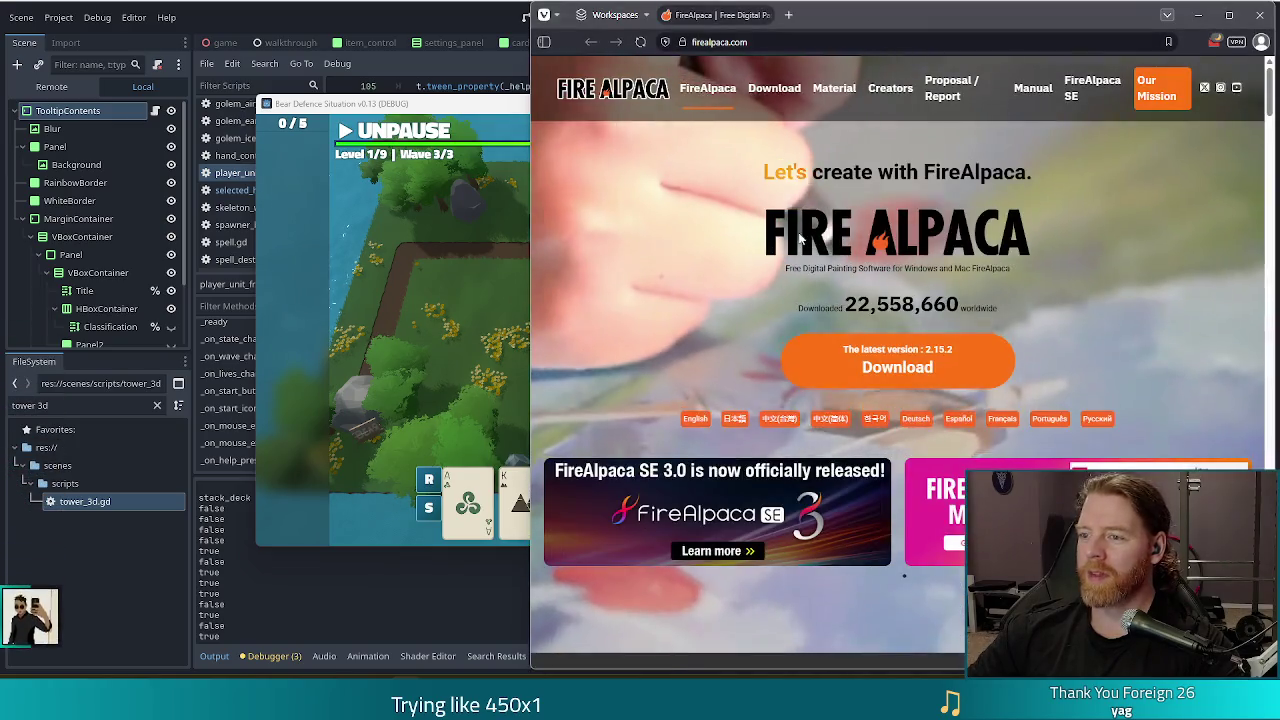
Maximize the browser, scroll down the firealpaca.com homepage, then move the game window up and left
double_click(971, 22)
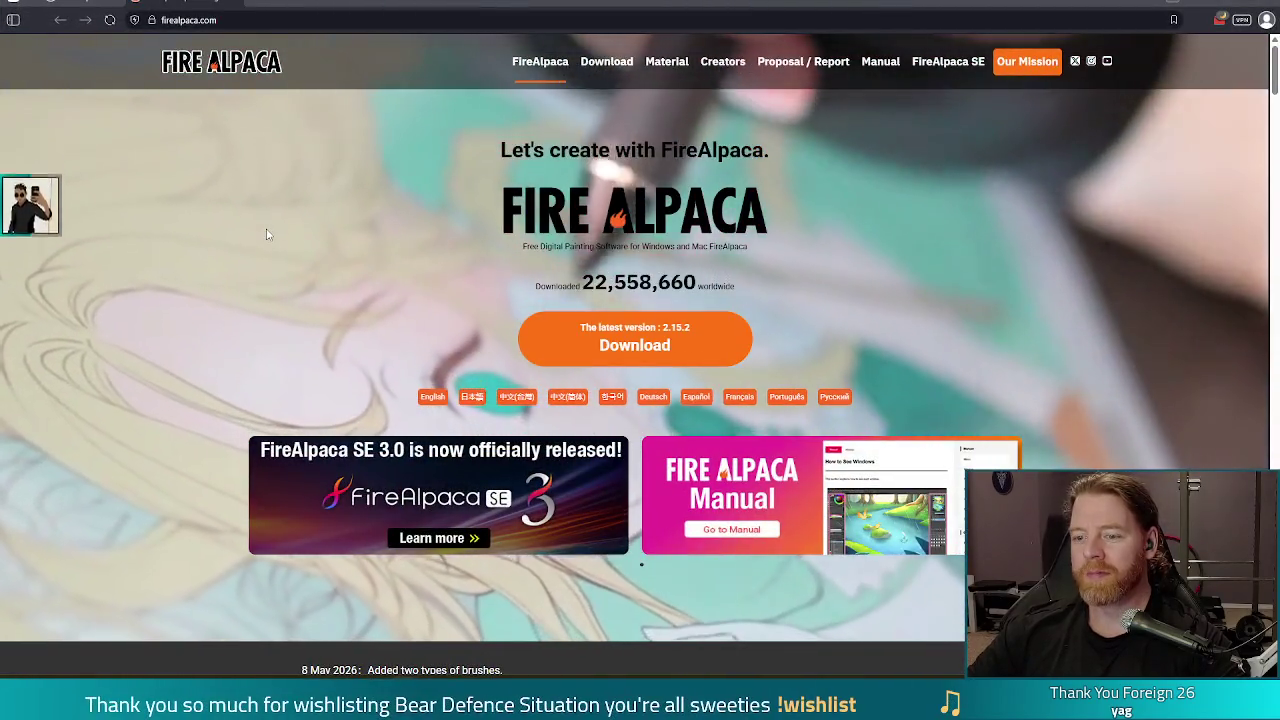
scroll(267, 235, "down", 1)
scroll(206, 300, "down", 8)
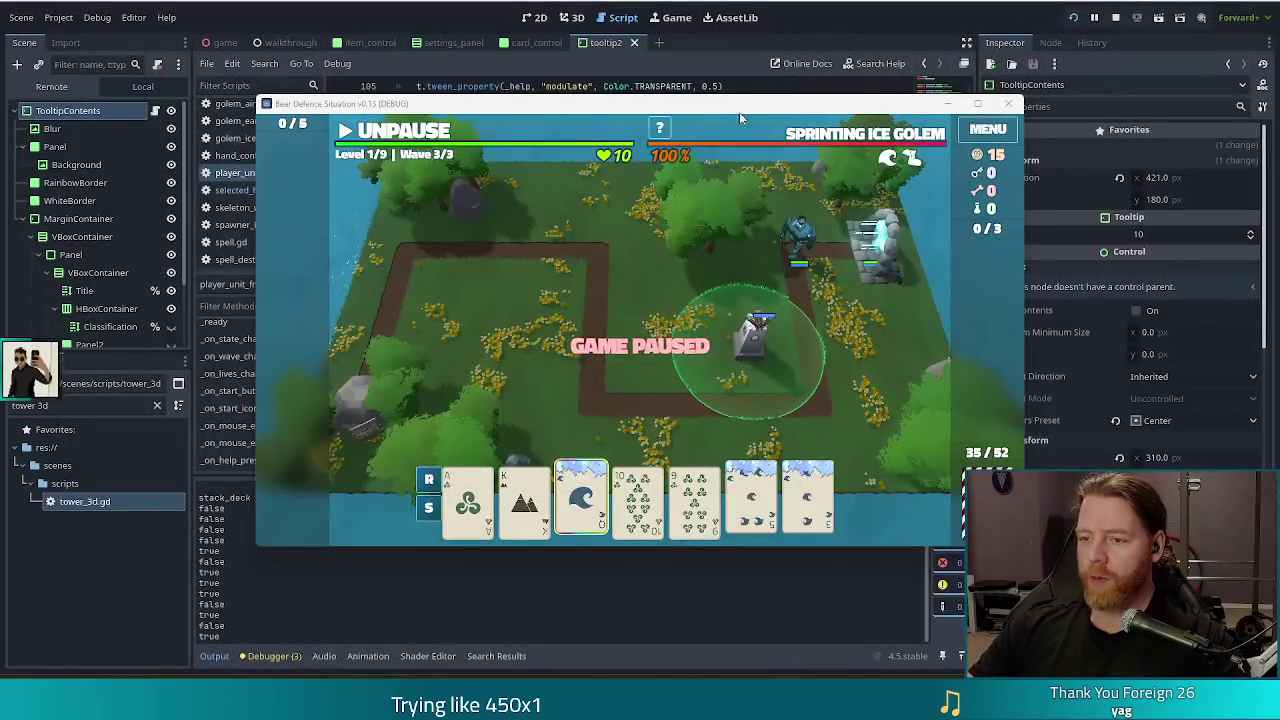
mouse_move(783, 113)
left_mouse_down()
mouse_move(720, 100)
mouse_move(748, 93)
left_mouse_up()
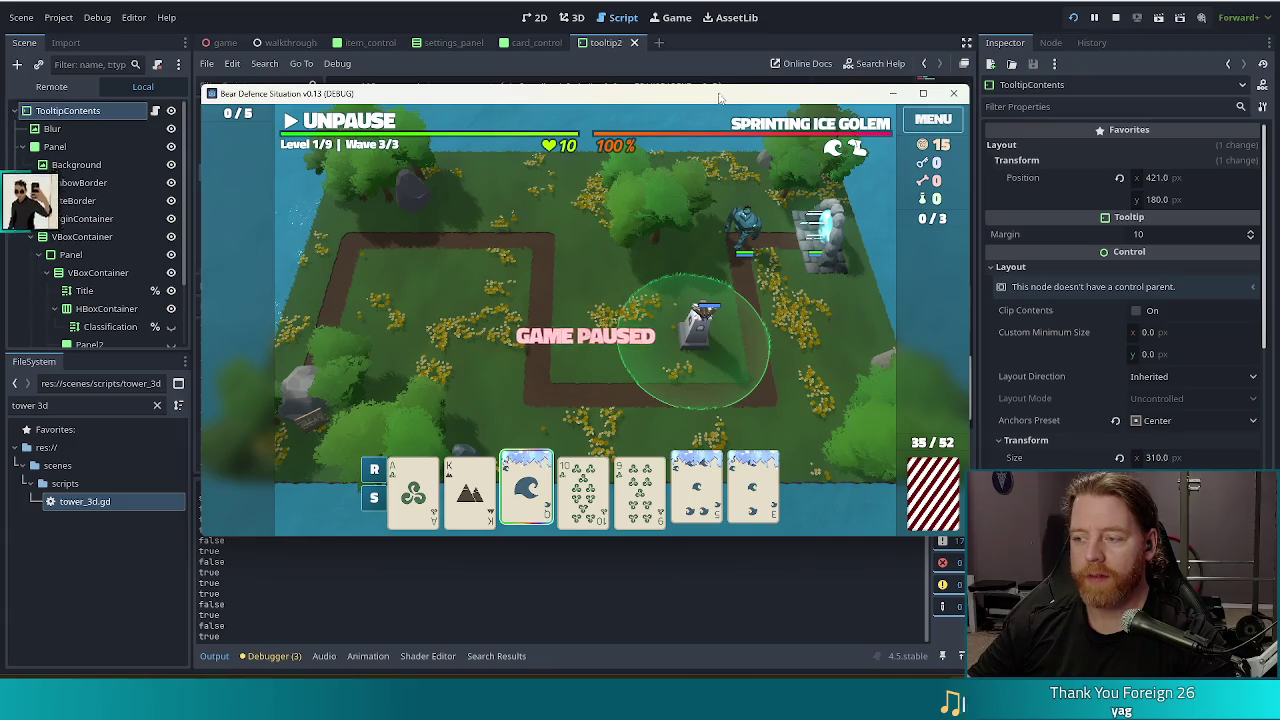
Stop the debug game and delete the commented print lines from _on_ui_visibility_changed in player_unit_frame.gd
mouse_move(701, 106)
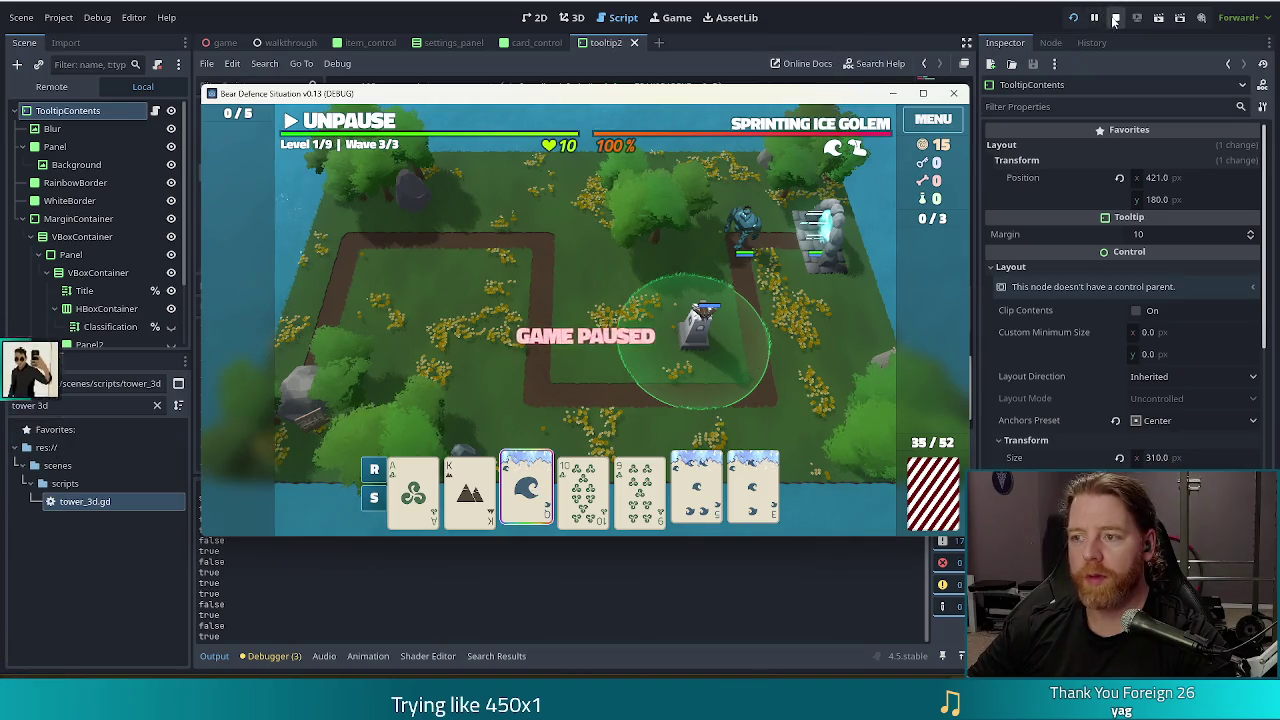
left_click(953, 93)
left_click_drag(508, 300, 560, 251)
key("BackSpace")
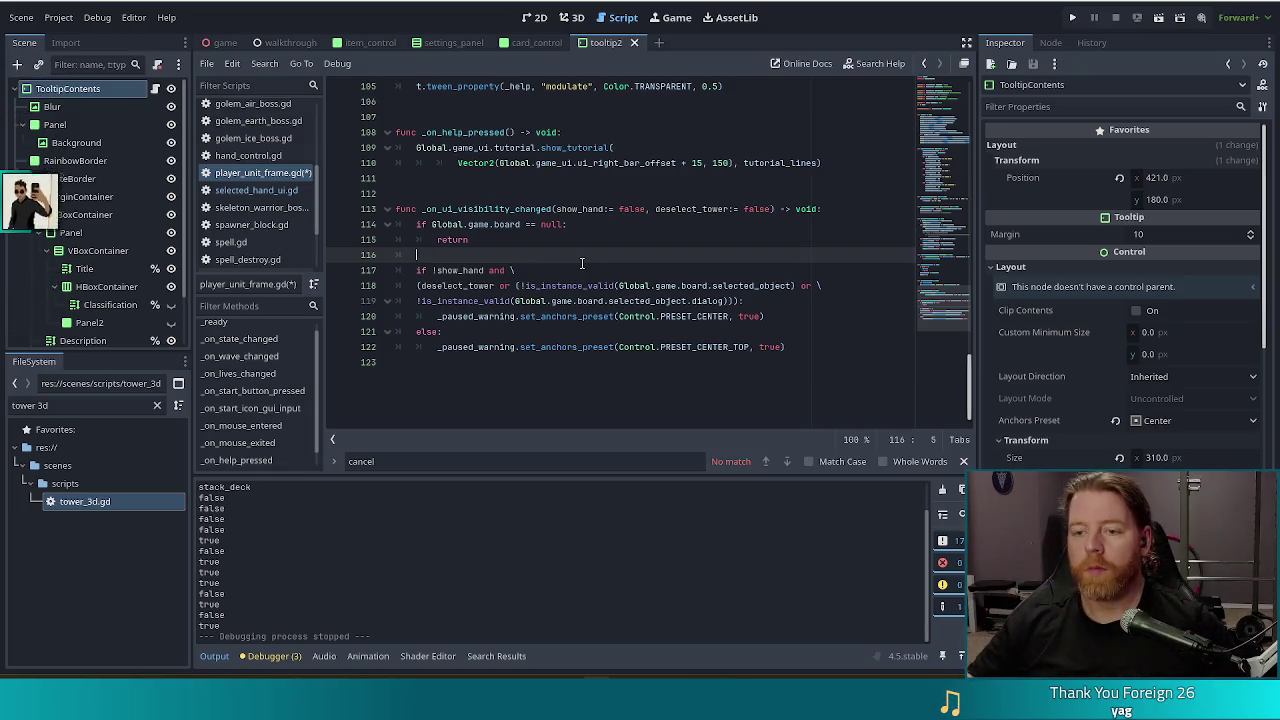
Add a multi-line comment above the function saying show_hand/deselect_tower should have been proper UI states, and save
left_click_drag(545, 208, 768, 208)
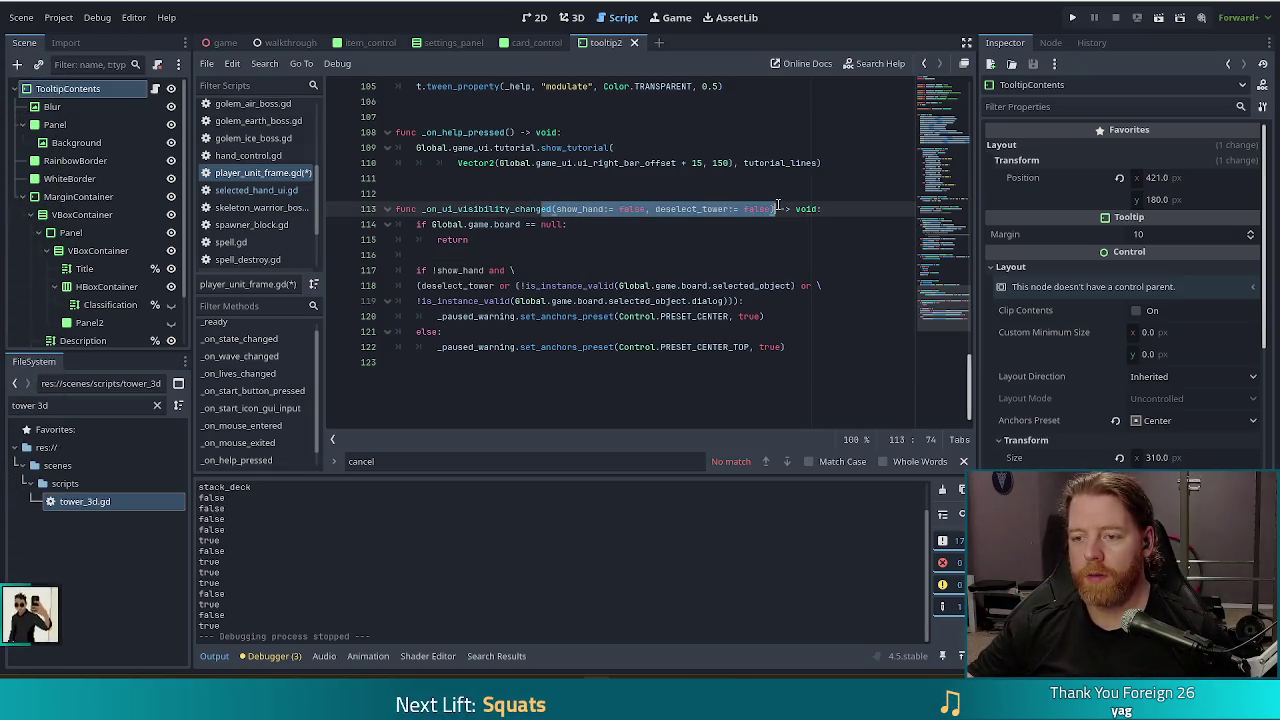
left_click(778, 207)
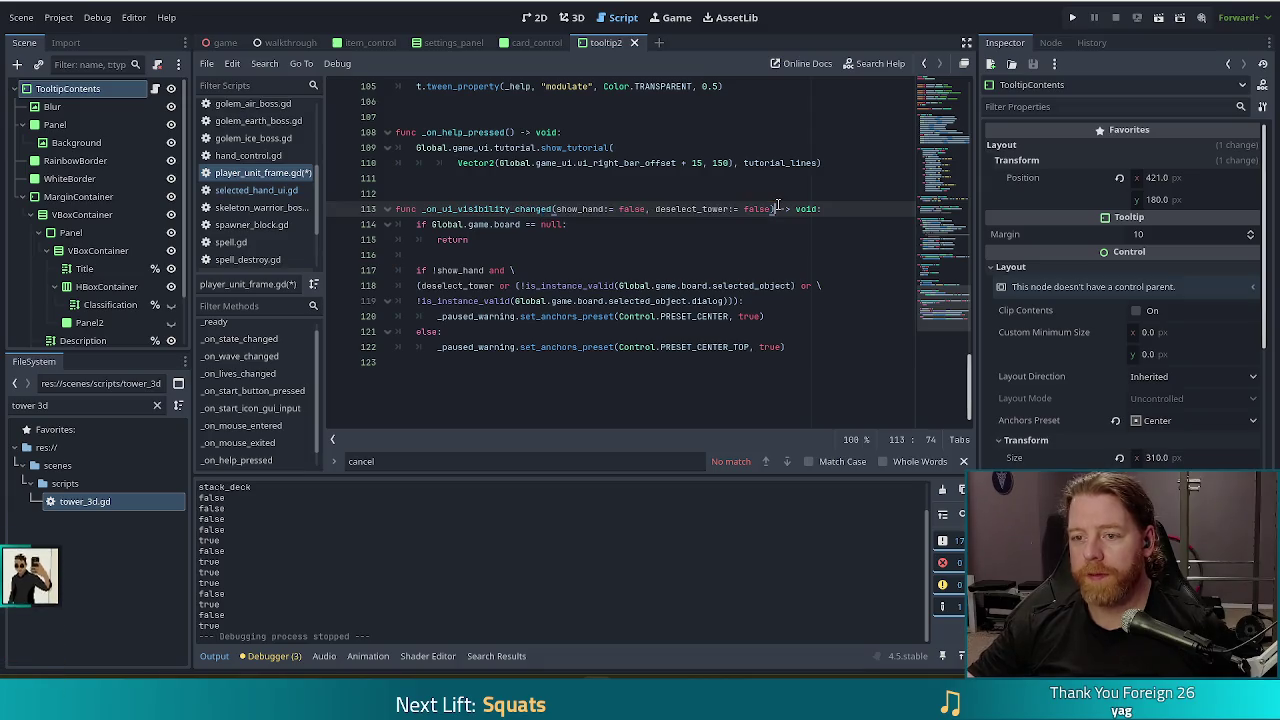
left_click(541, 194)
key("Return")
type("#show_hand and des")
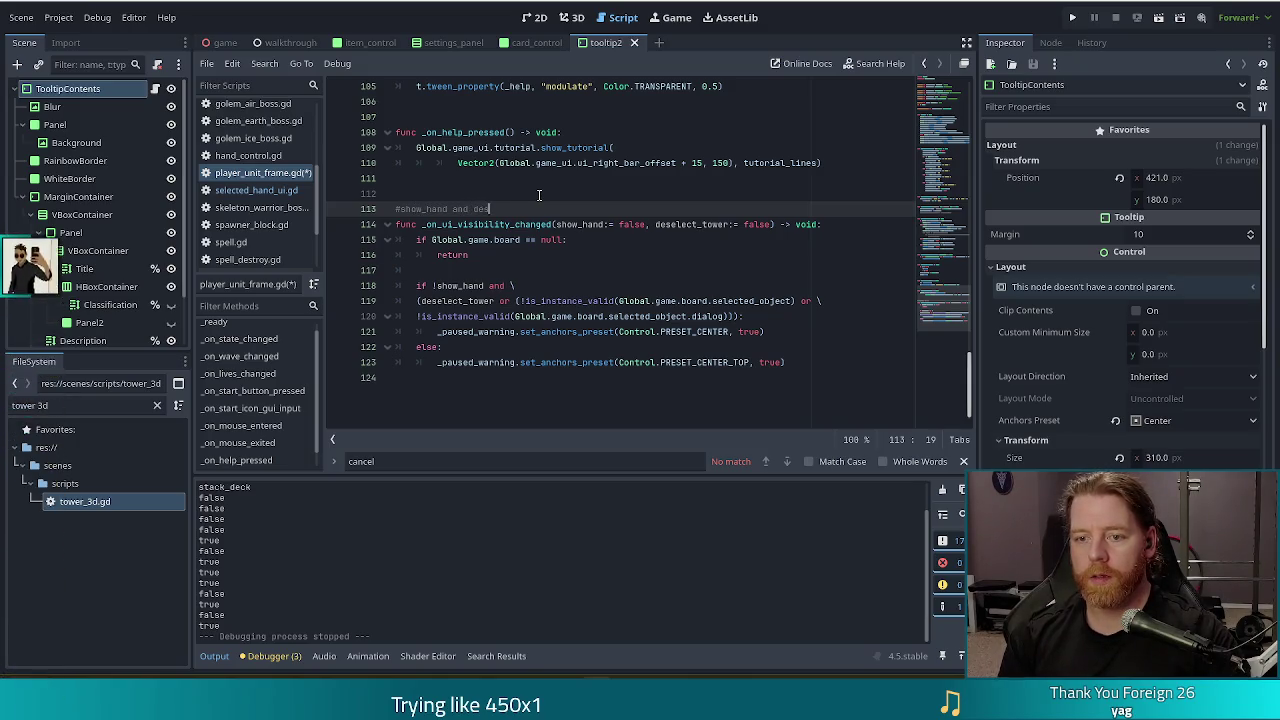
type("elect_tower w")
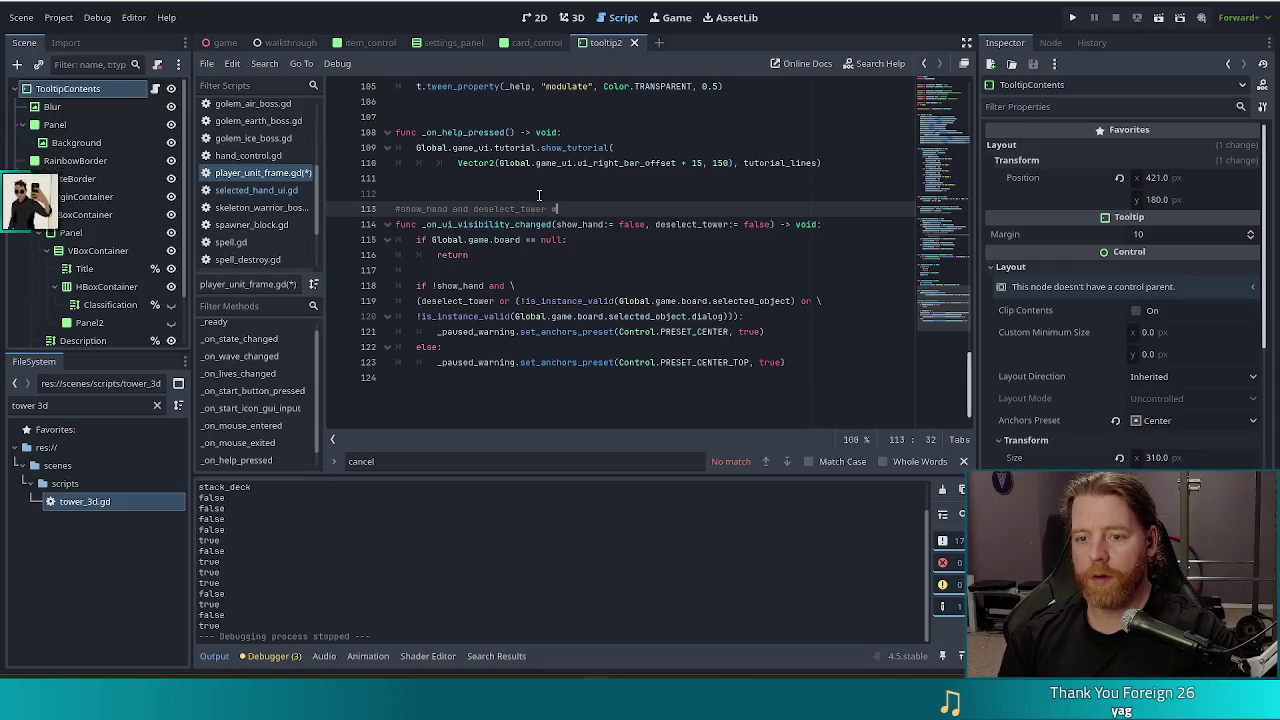
type("ere awkward, should ha")
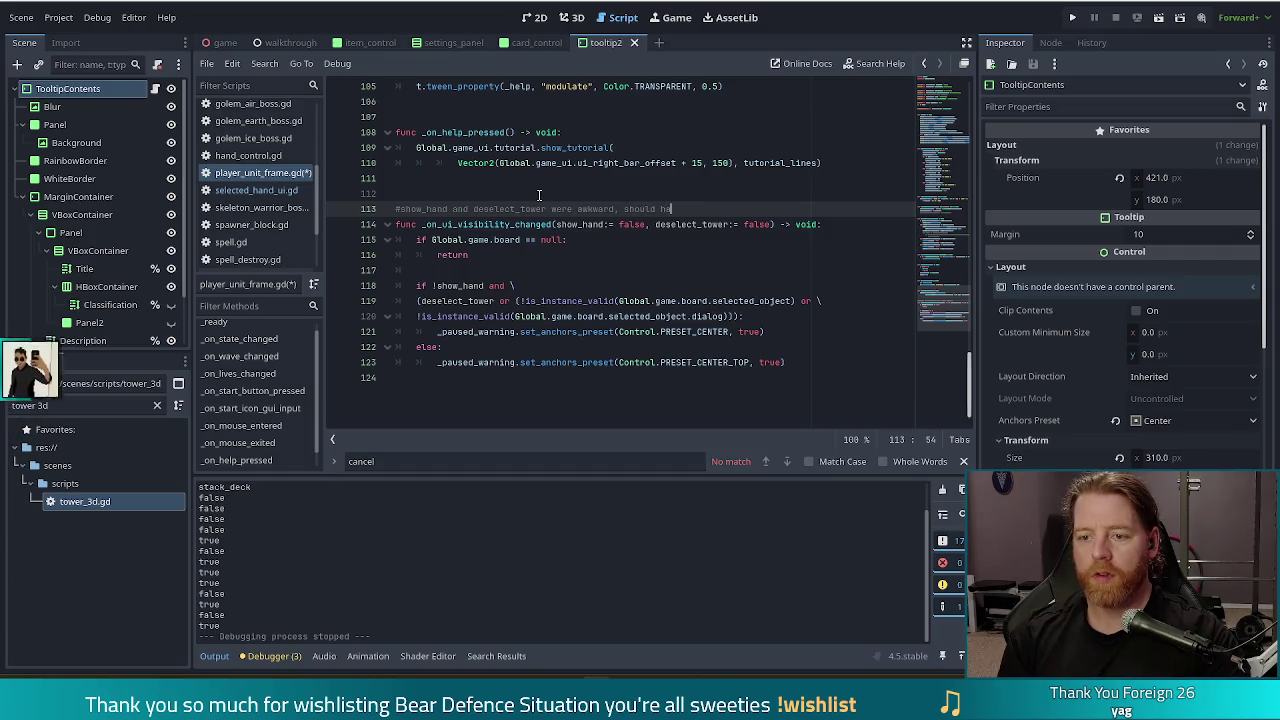
type("ve done some proper states for these")
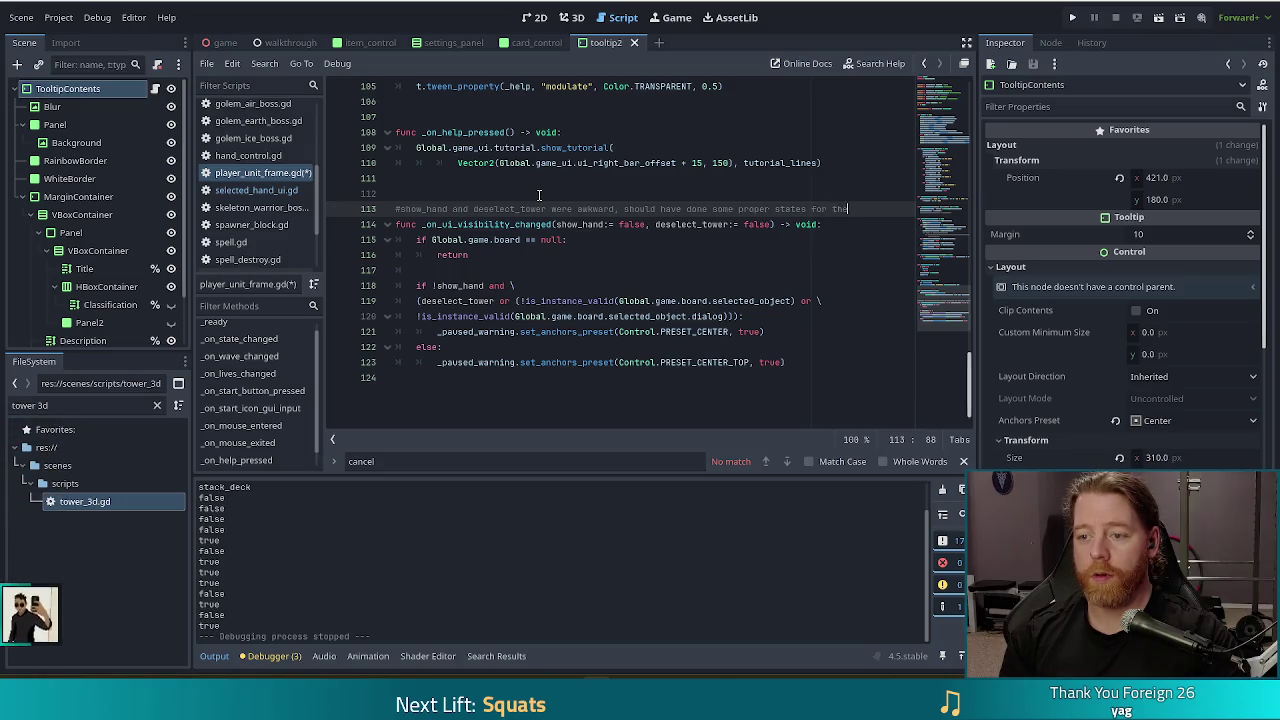
key("Return")
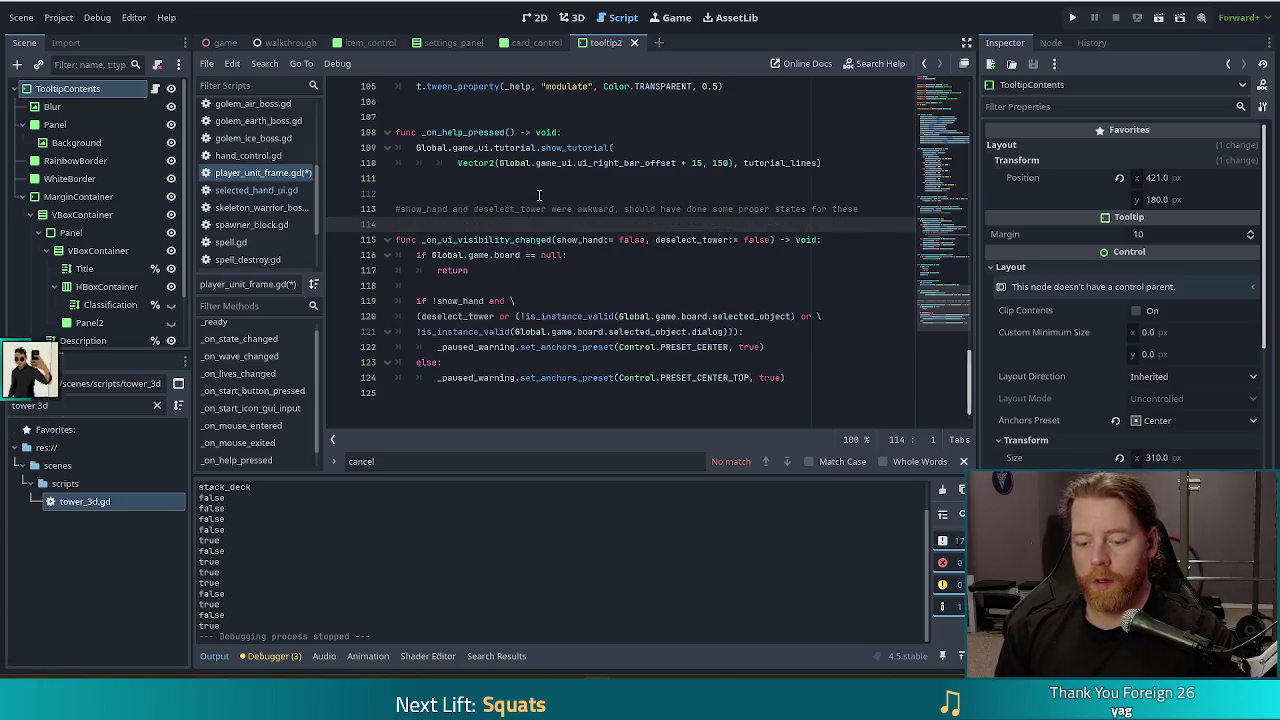
type("ui pieces")
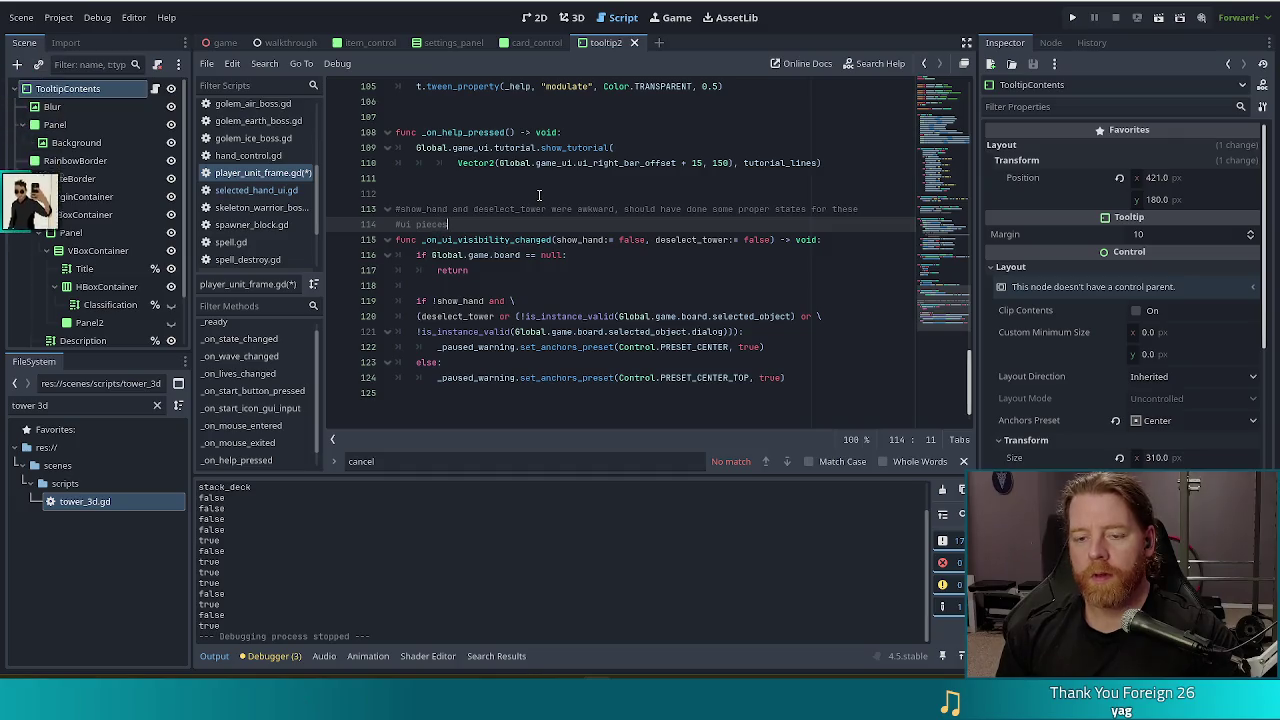
key("Return")
type("#if you ever have to")
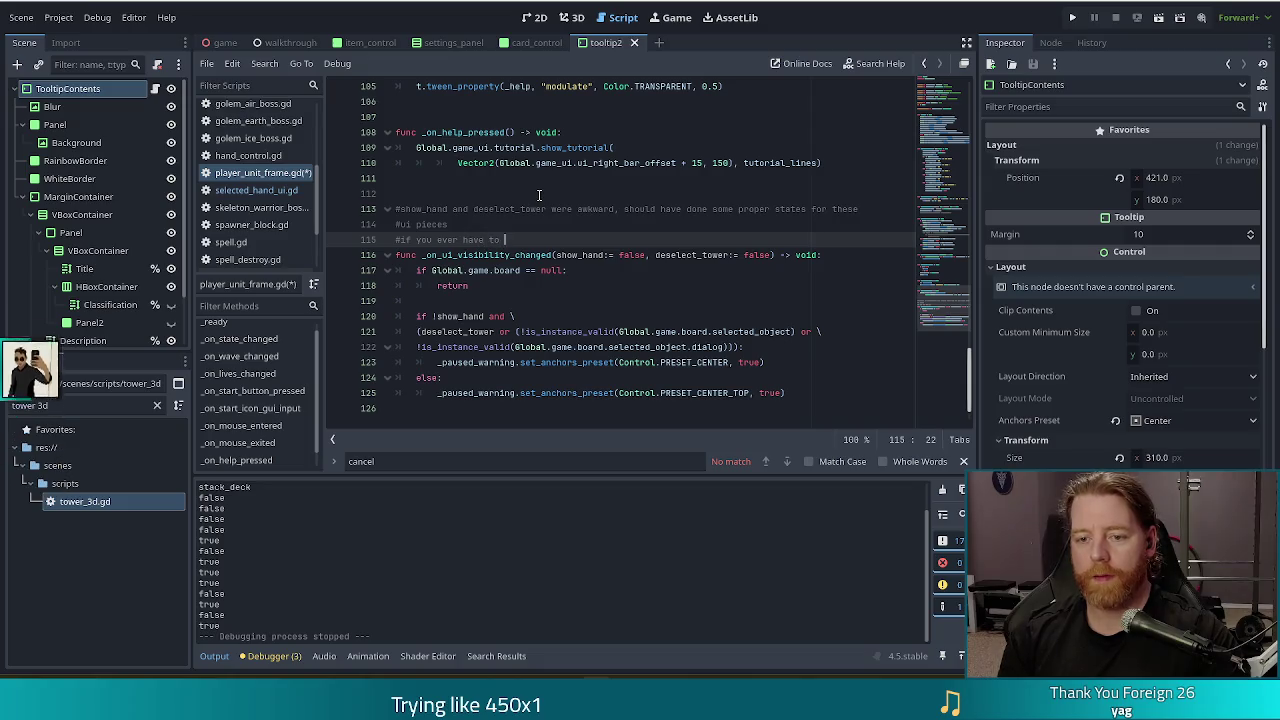
type("come back to thi")
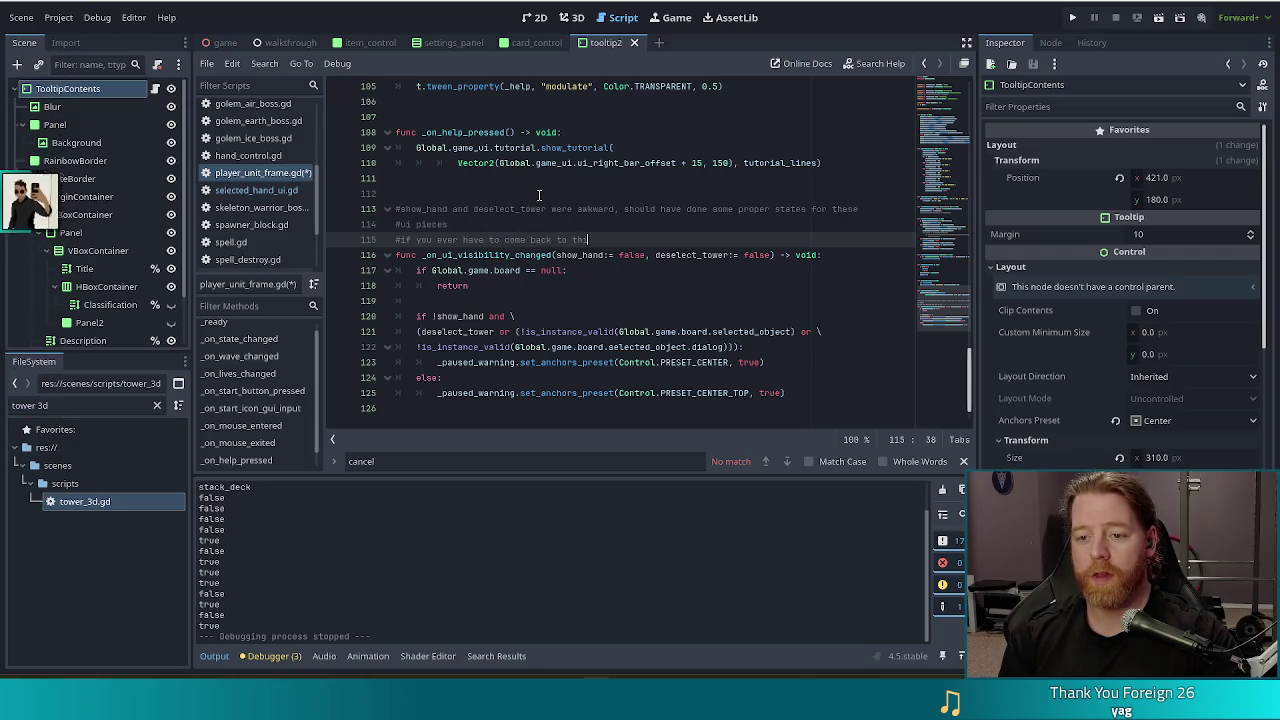
type("s, probably just do that next time")
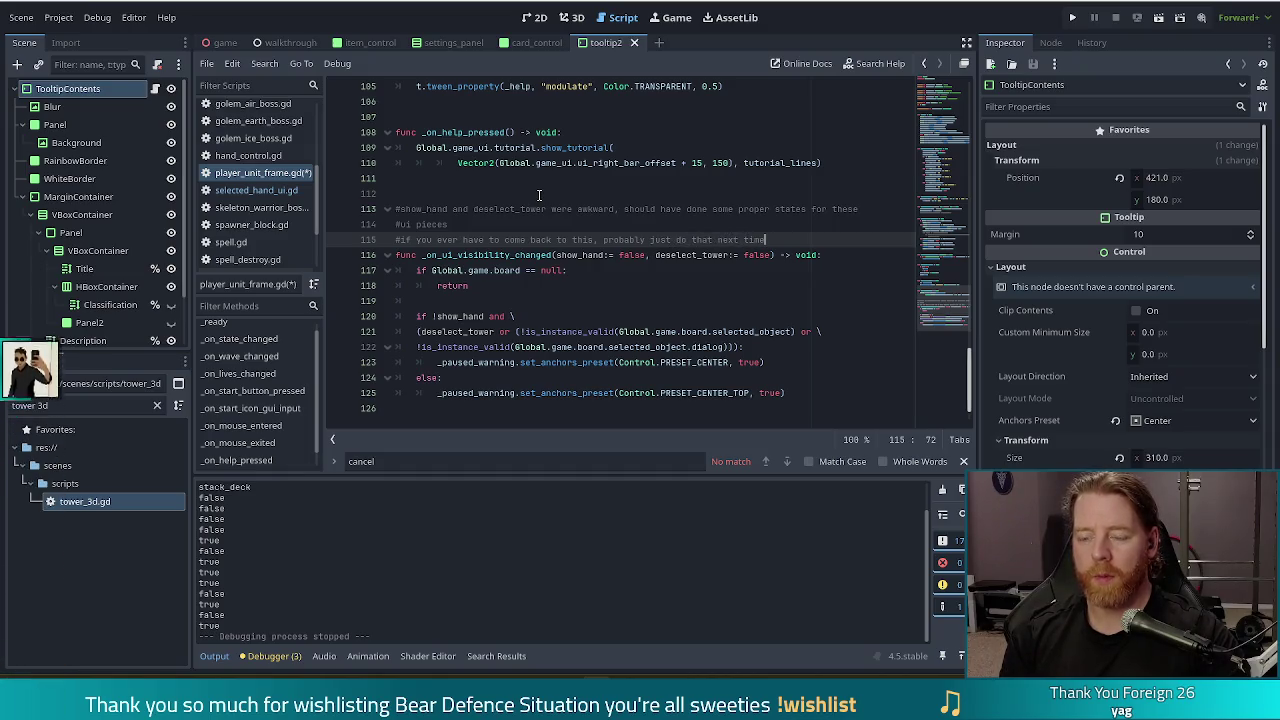
type(" instead of ")
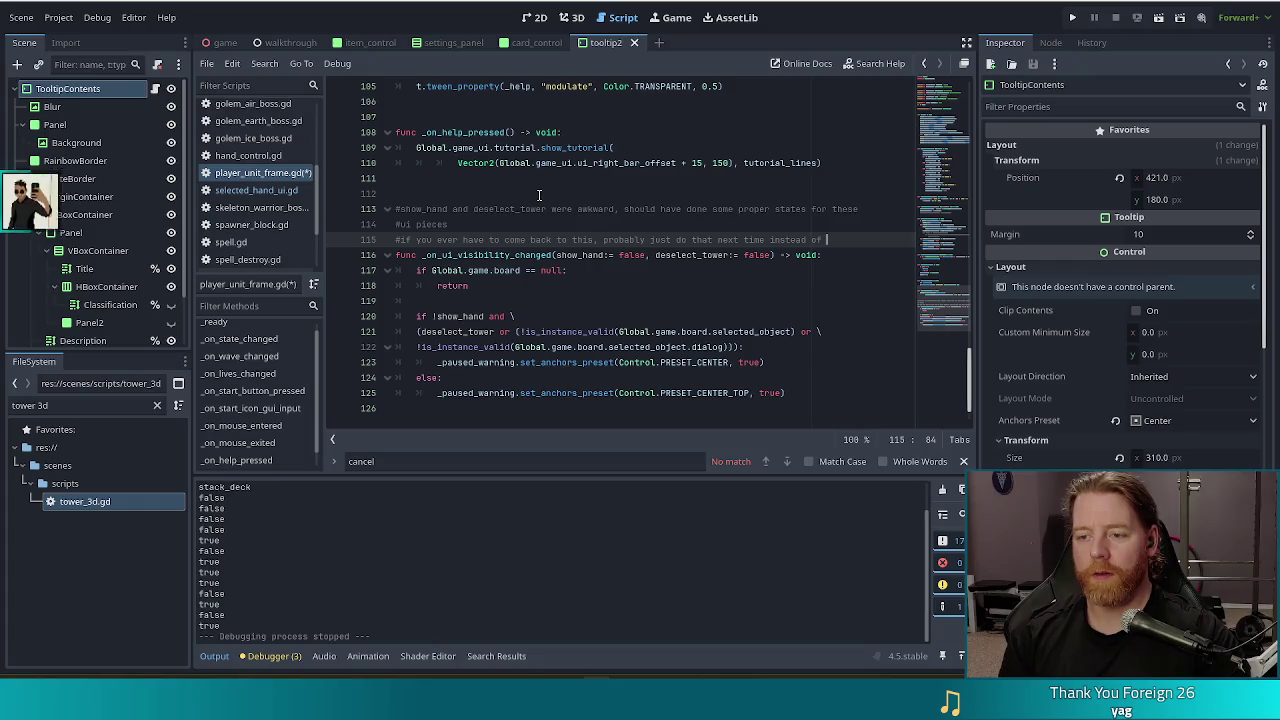
type("trg")
key("Return")
type("#to determine vi")
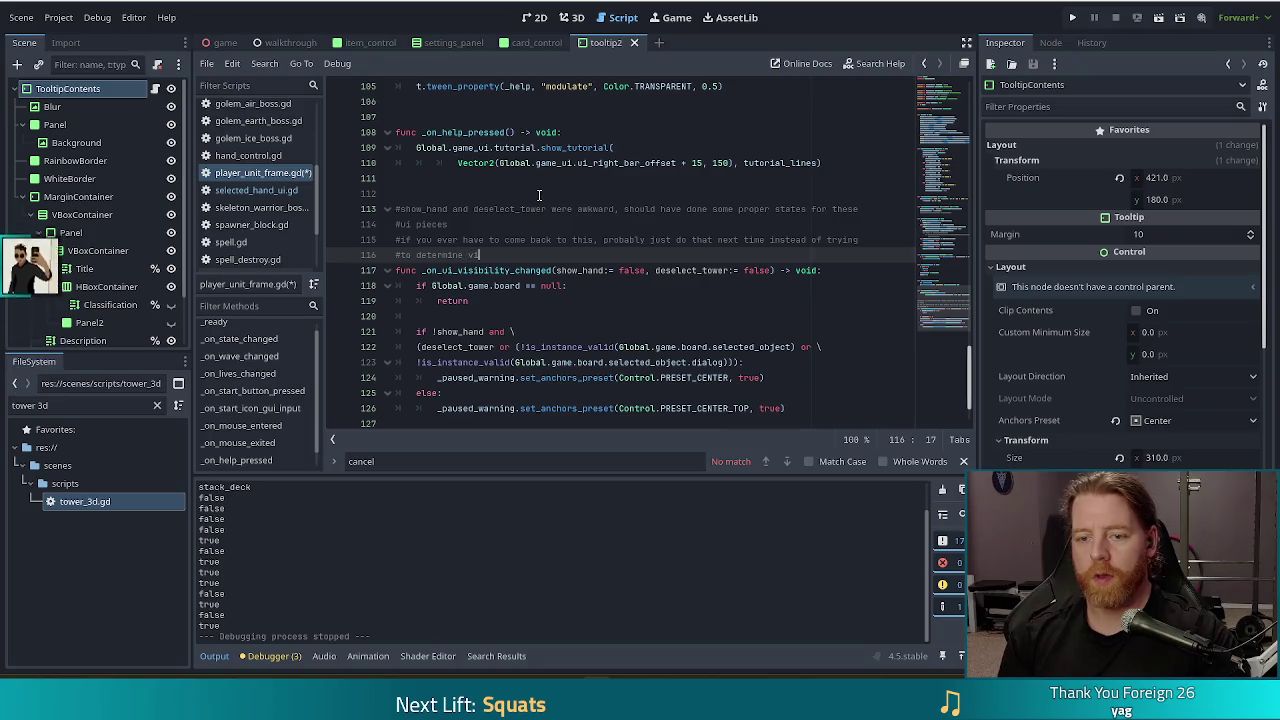
type("sibility or whatever")
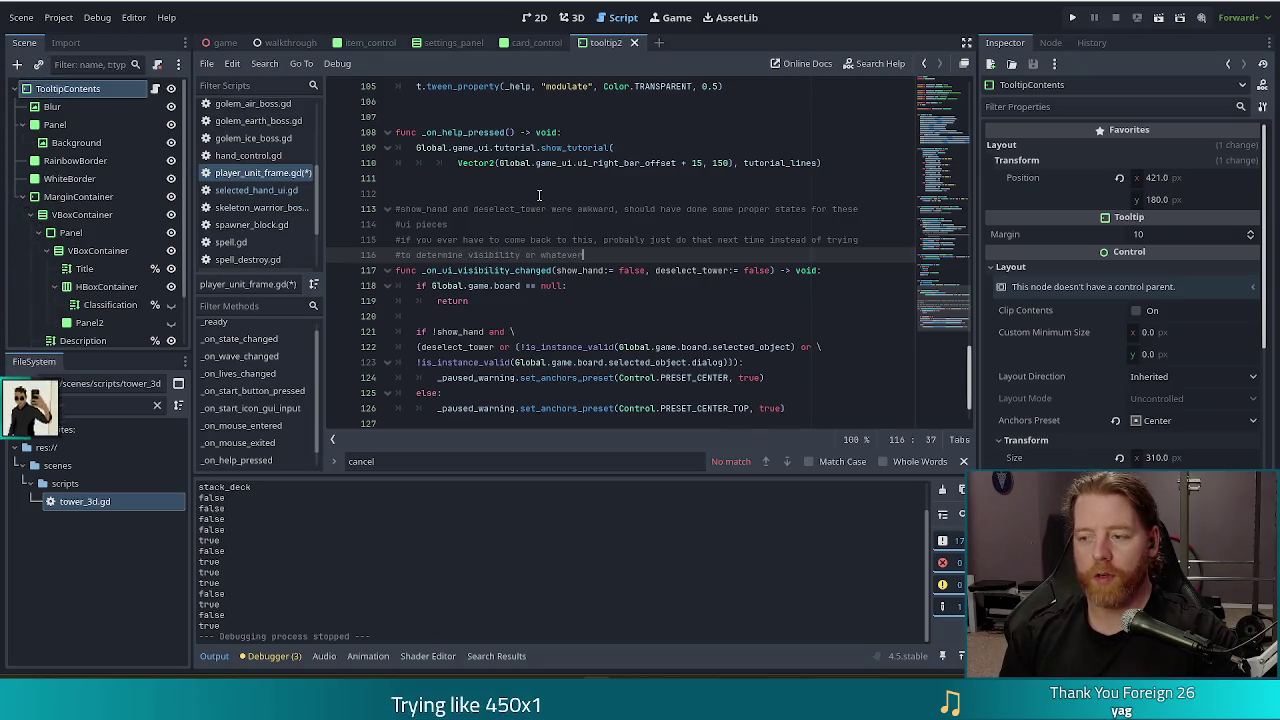
key("ctrl+s")
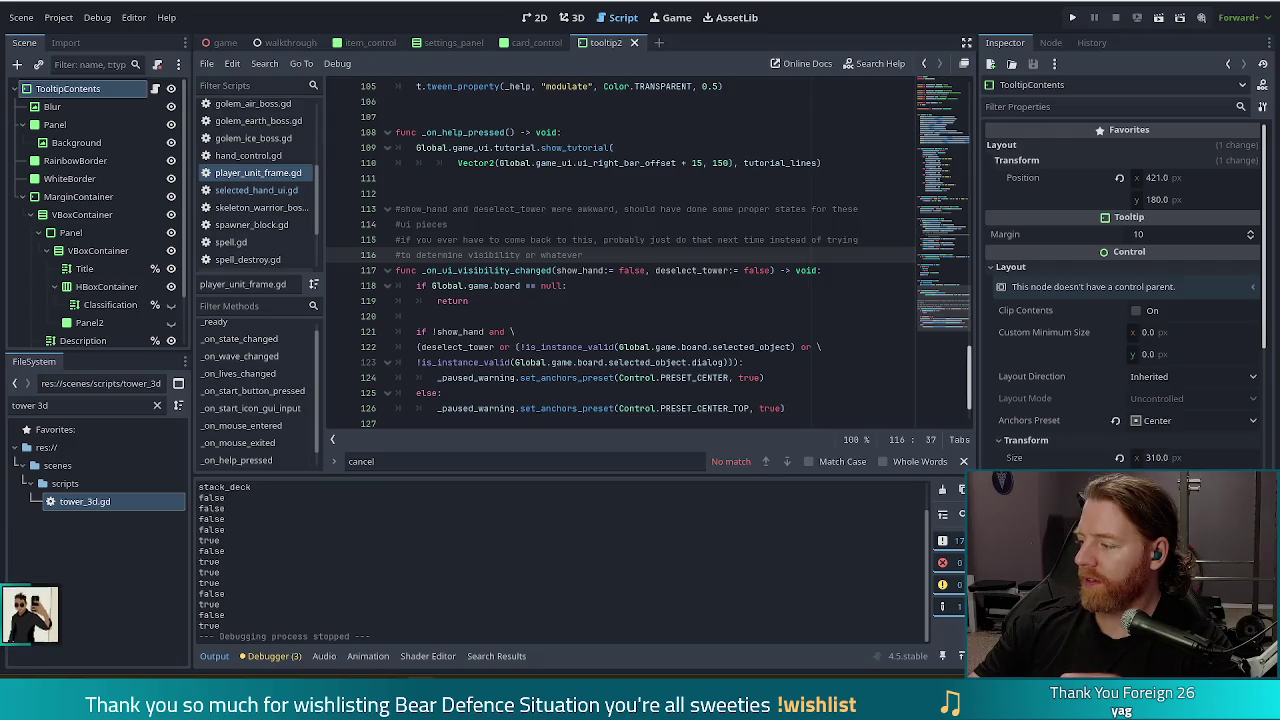
Switch to Notepad2 and write 'sciants' and 'booya' on two separate lines
key("alt+Tab")
type("sciants")
key("Return")
type("booya")
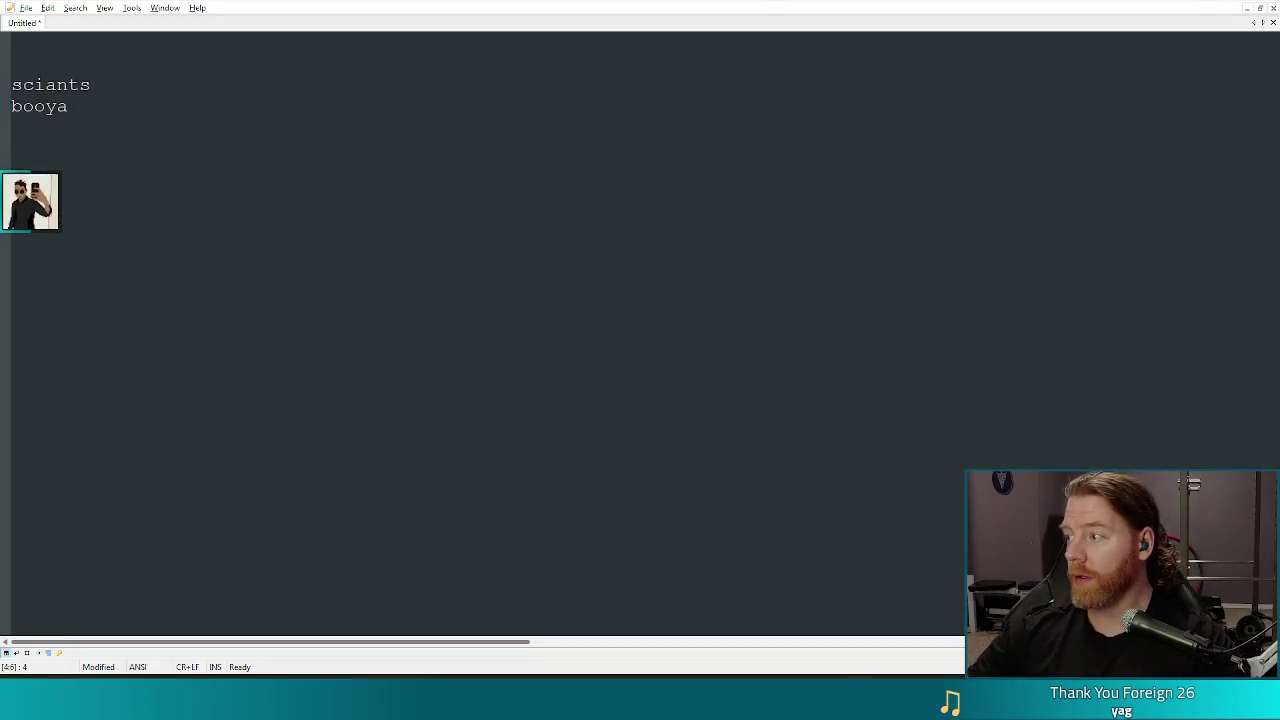